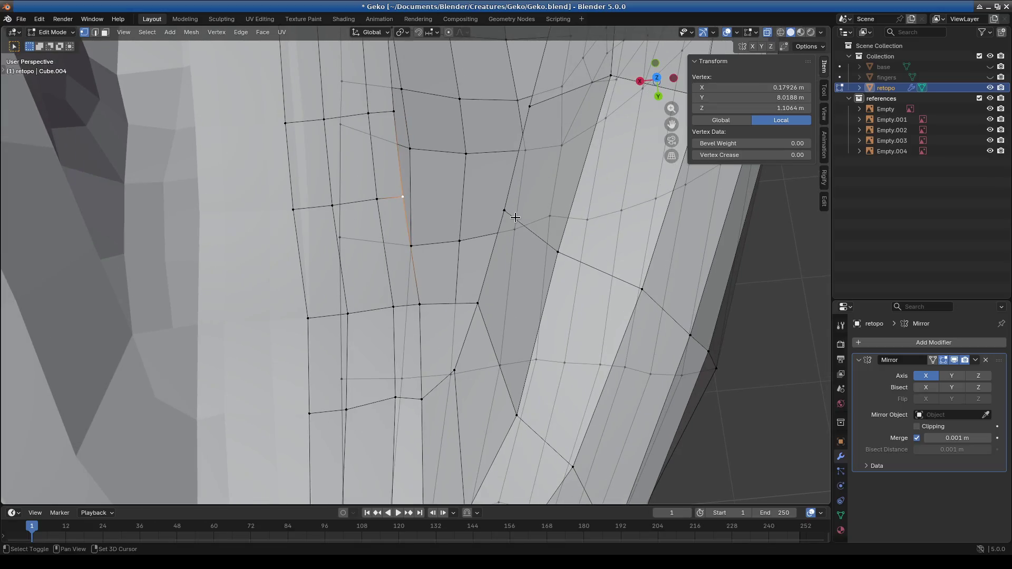
Step: Fill the first ridge gap with a new face from four bordering vertices
shift+click(485, 308)
shift+click(409, 300)
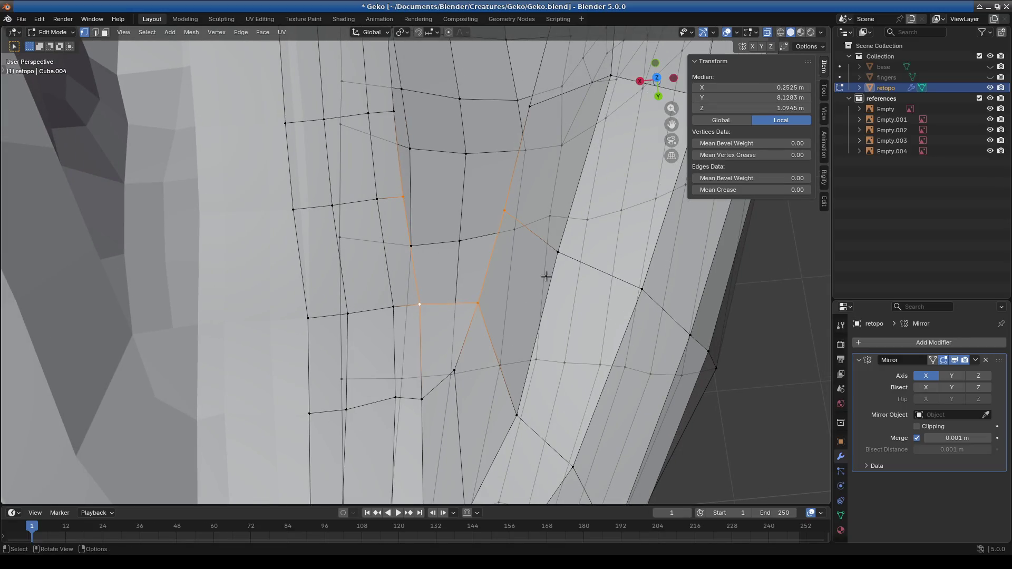
shift+middle_drag(472, 126, 454, 306)
click(377, 290)
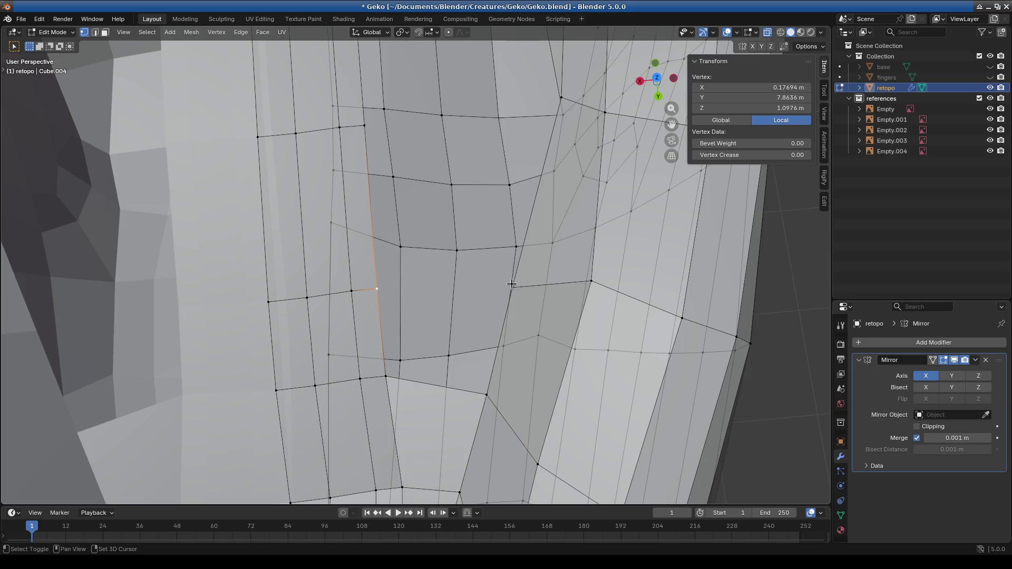
middle_drag(485, 400, 388, 294)
shift+click(524, 257)
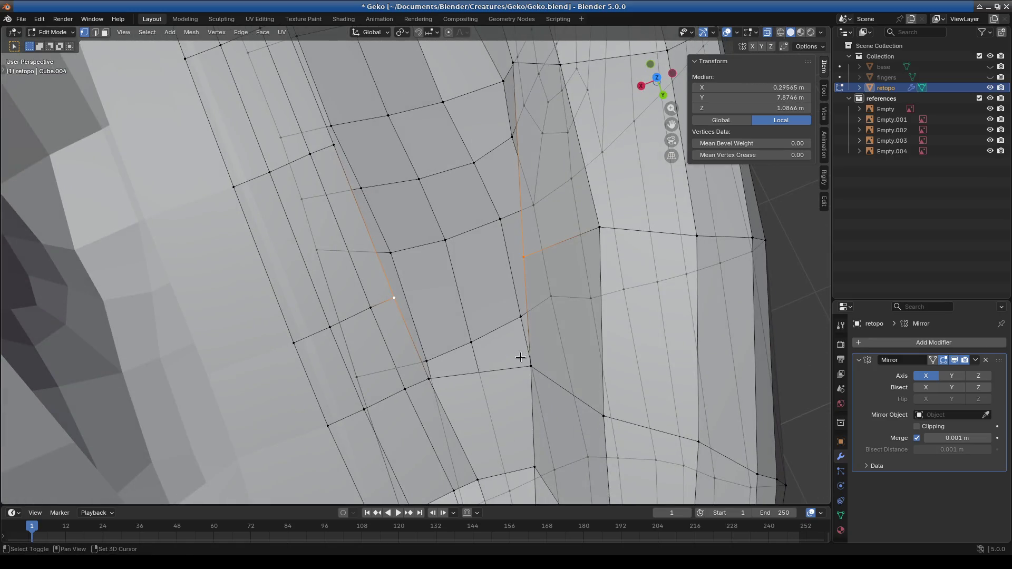
shift+click(531, 366)
key(f)
shift+scroll(454, 361, up, 5)
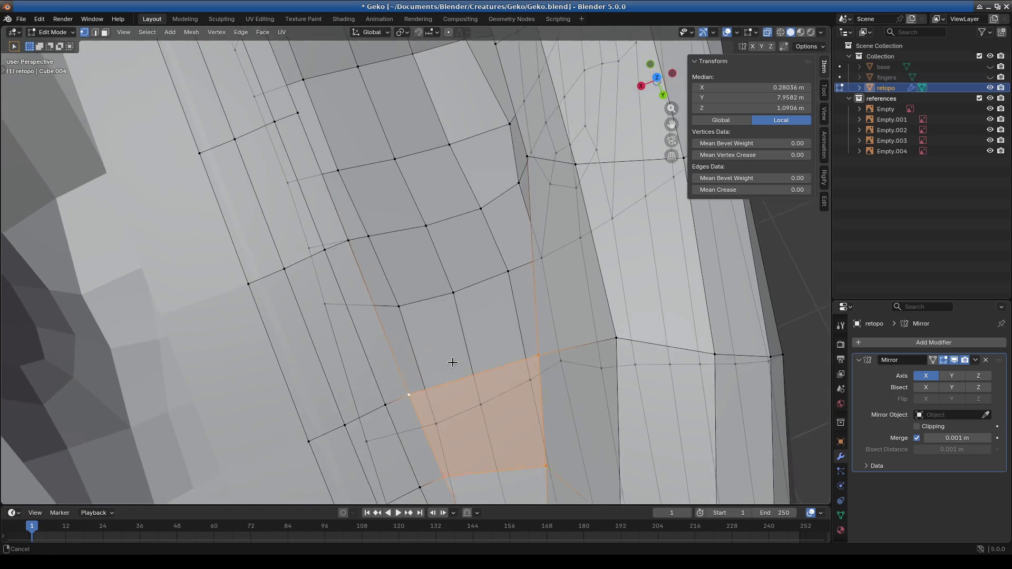
Step: Fill the next two gaps with faces between the existing ridge vertices
click(347, 242)
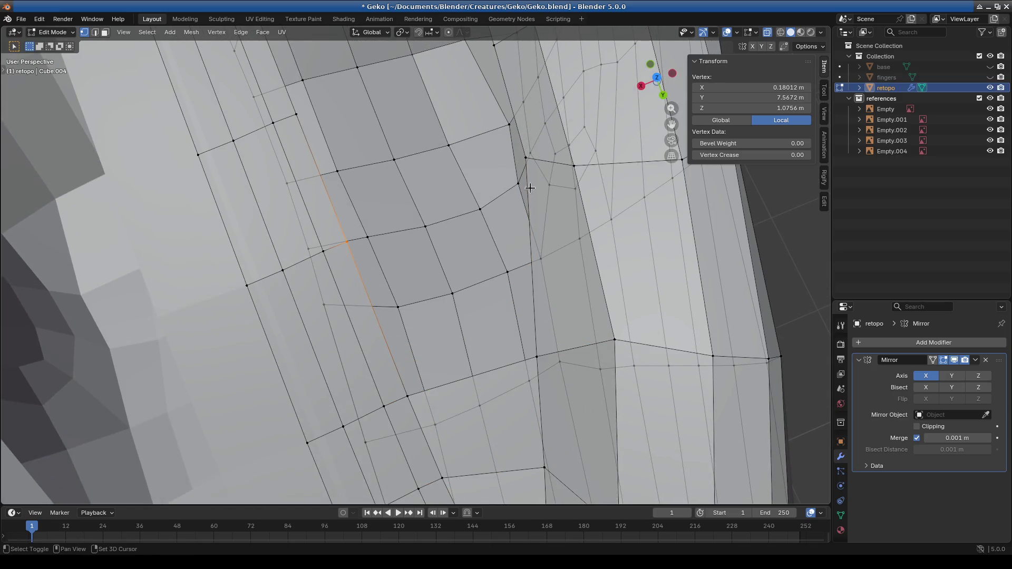
shift+click(537, 357)
key(f)
shift+scroll(346, 284, up, 7)
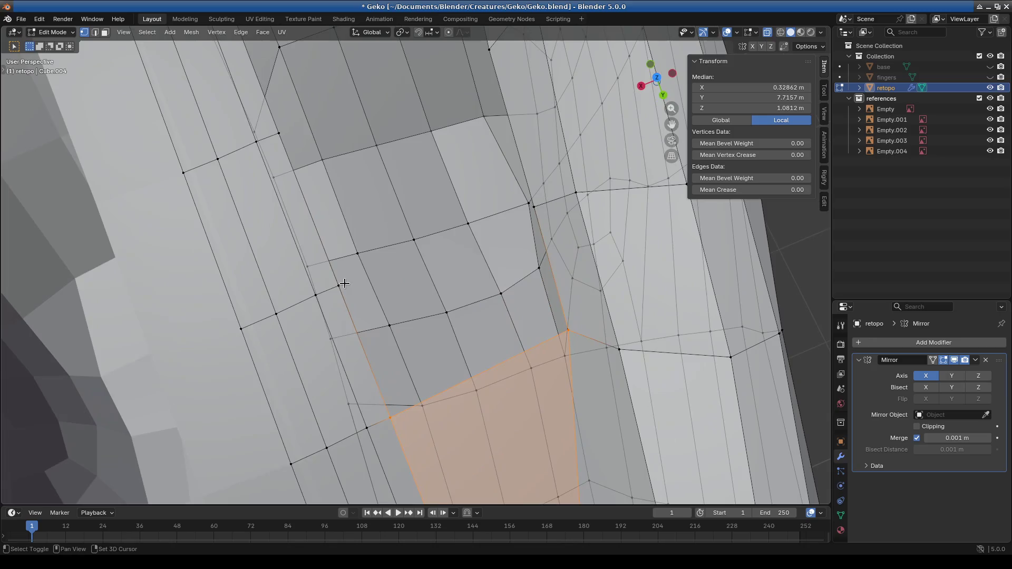
middle_drag(526, 206, 508, 153)
click(508, 153)
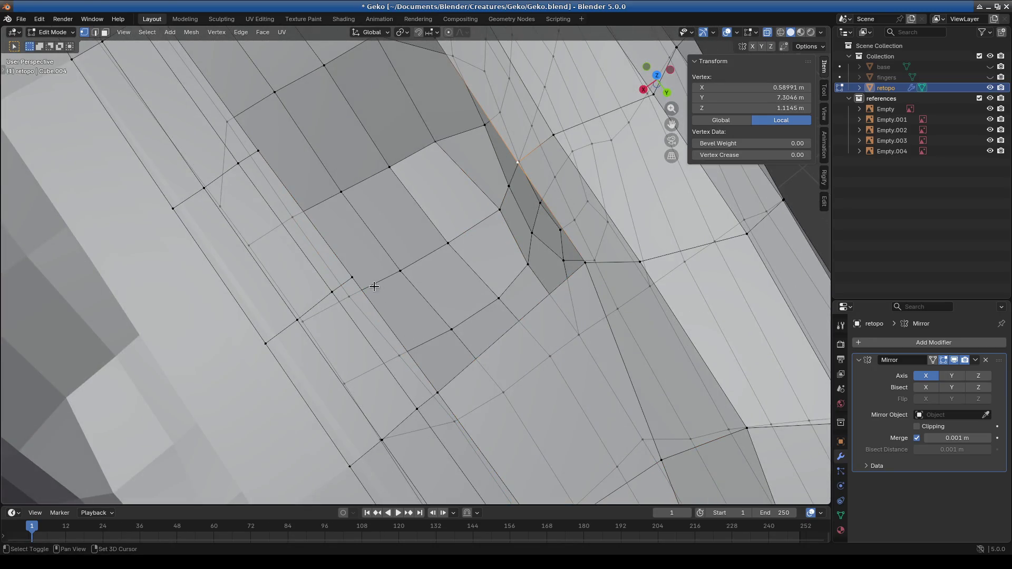
drag(452, 407, 453, 407)
key(f)
Step: Close the following gap with a quad spanning its corner vertices
mouse_move(453, 401)
middle_down()
mouse_move(436, 280)
mouse_move(455, 259)
mouse_move(540, 263)
middle_up()
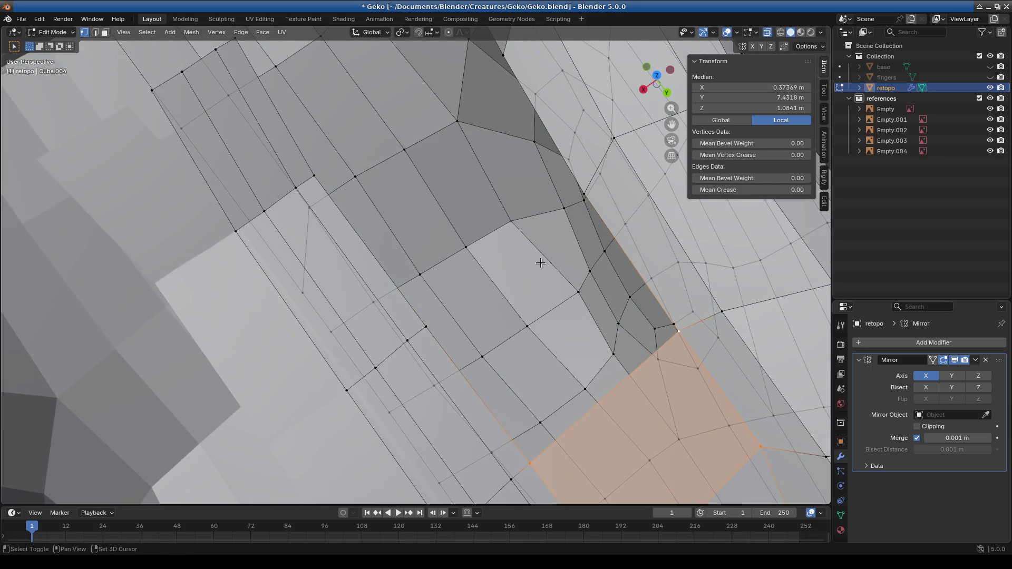
click(585, 191)
shift+click(530, 466)
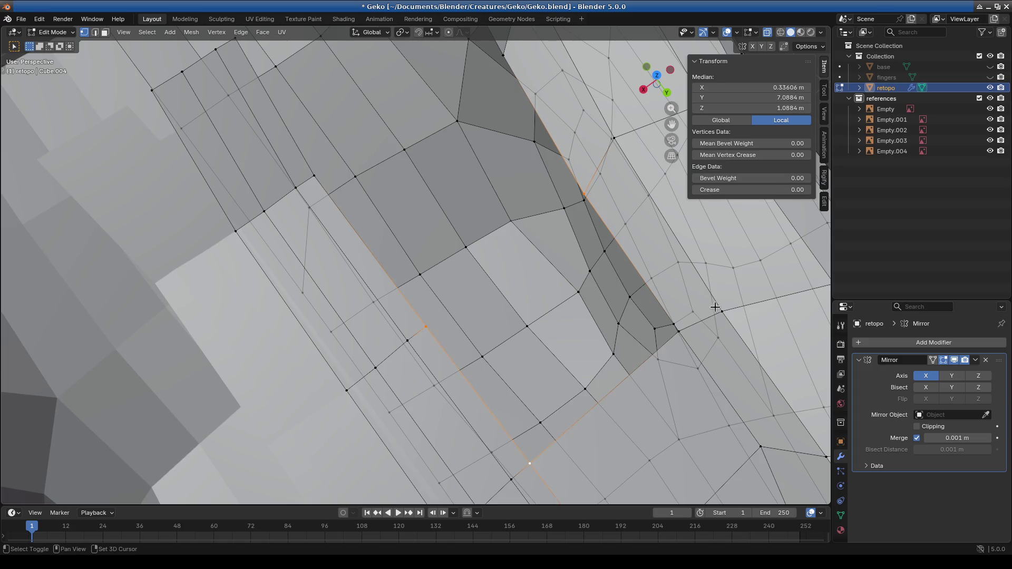
key(f)
Step: Fill another gap's outline with a face and select the vertices around the last hole
shift+middle_drag(257, 228, 467, 323)
click(435, 308)
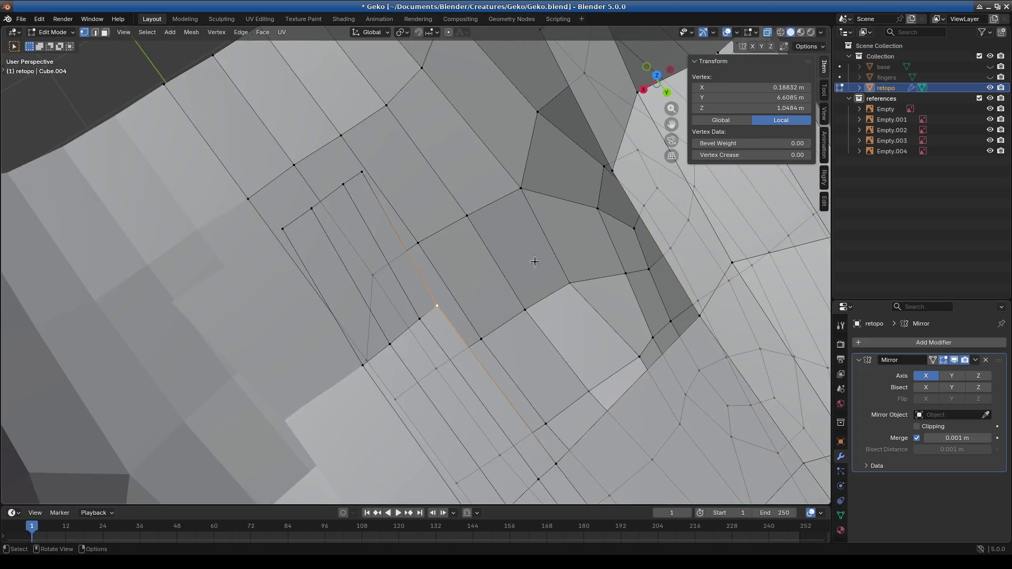
shift+middle_drag(527, 267, 518, 210)
shift+click(529, 194)
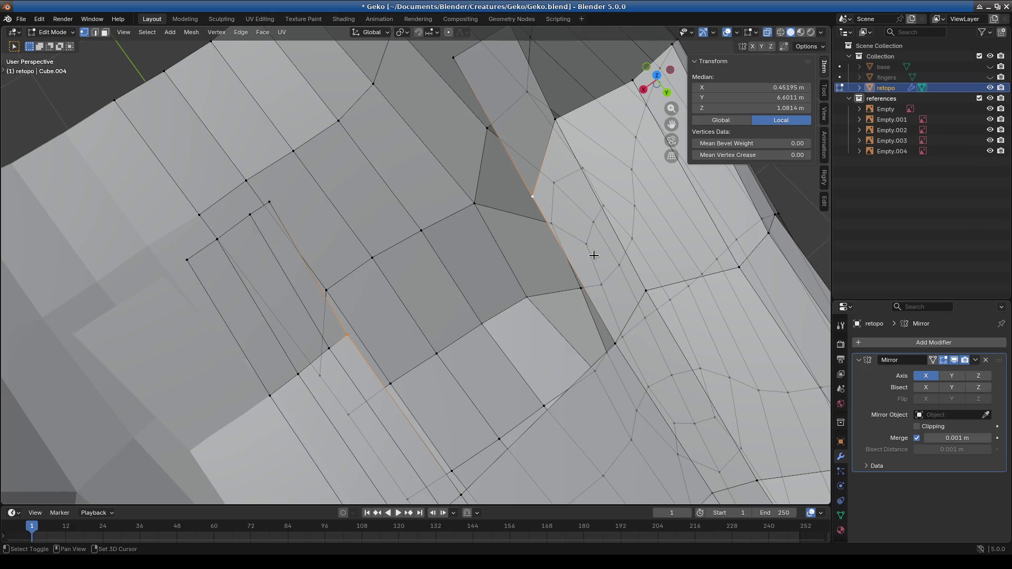
shift+click(607, 346)
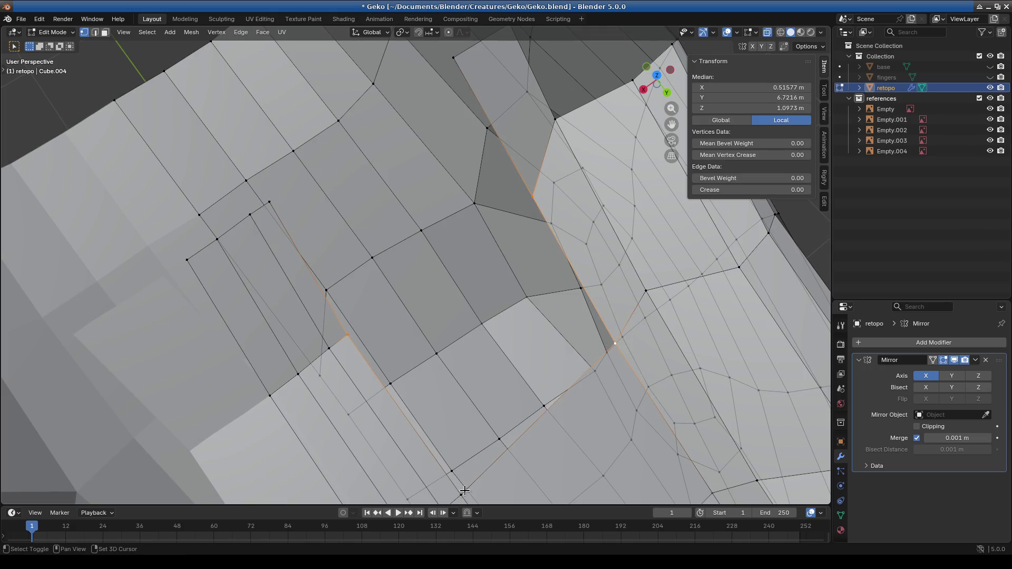
key(f)
shift+middle_drag(448, 313, 469, 360)
click(307, 295)
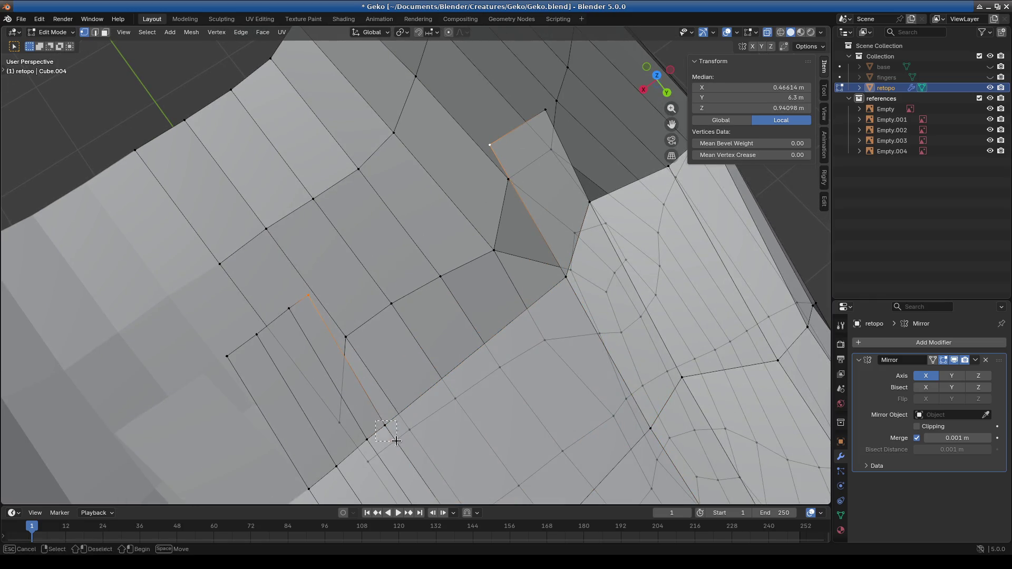
shift+drag(396, 441, 398, 442)
Step: Fill the last remaining gap with a face and check the new faces
key(f)
mouse_move(577, 310)
middle_down()
mouse_move(463, 350)
mouse_move(368, 343)
middle_up()
scroll(422, 345, up, 5)
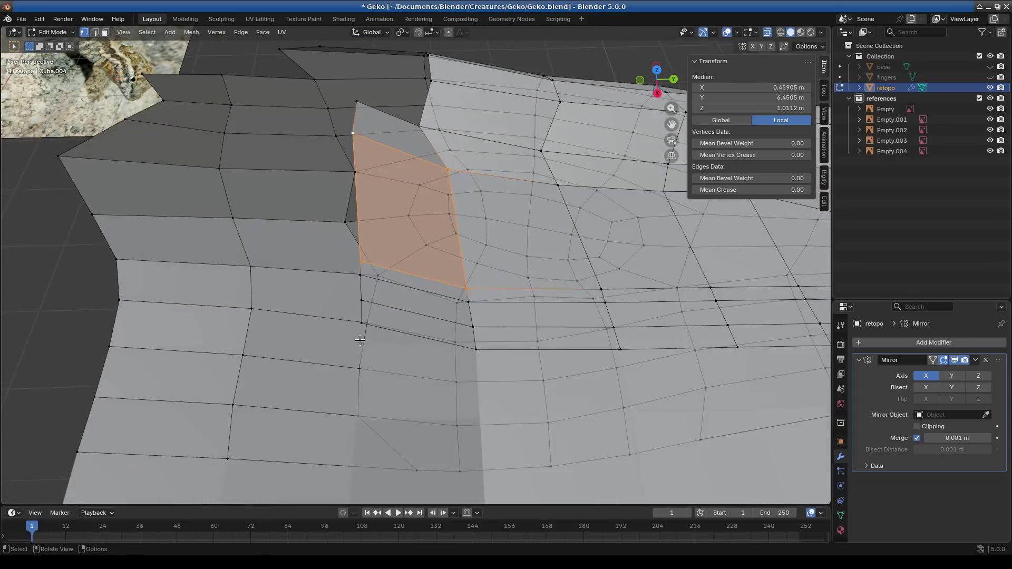
Step: Move the border vertex against the reference surface, redoing a bad first move, and enter Sculpt Mode
click(367, 343)
mouse_move(384, 380)
middle_down()
mouse_move(501, 396)
mouse_move(488, 326)
middle_up()
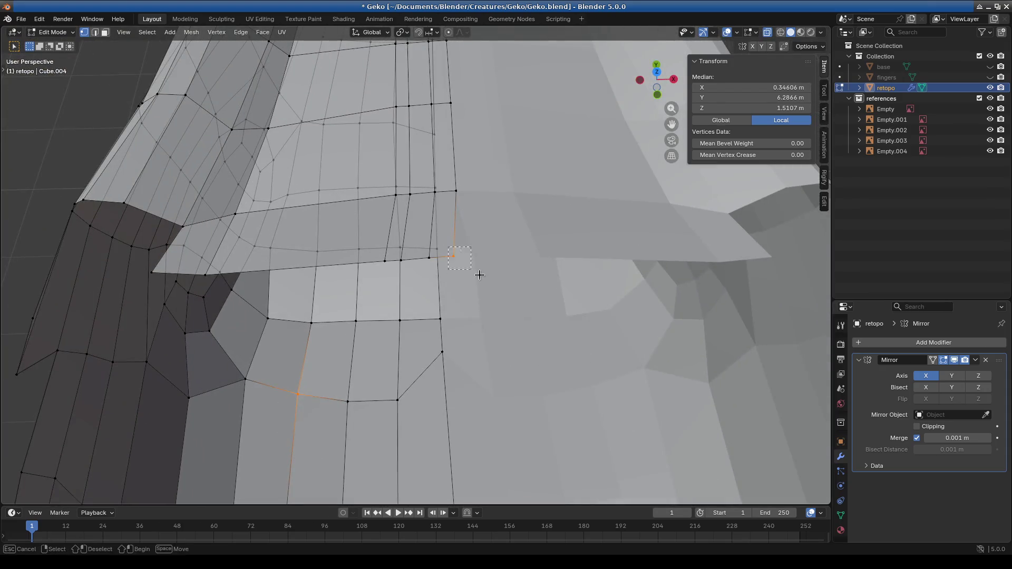
key(g)
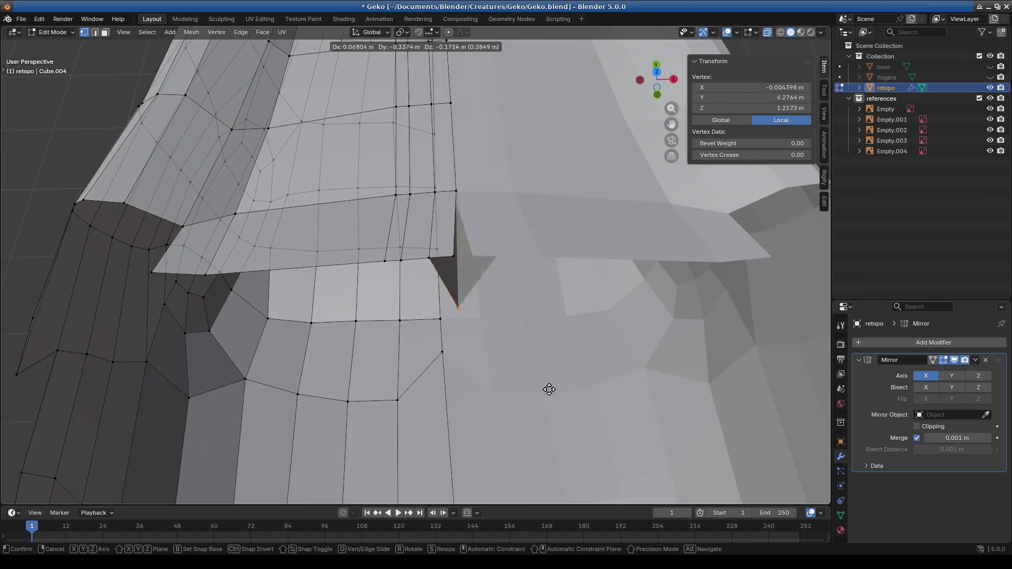
click(455, 392)
key(ctrl+z)
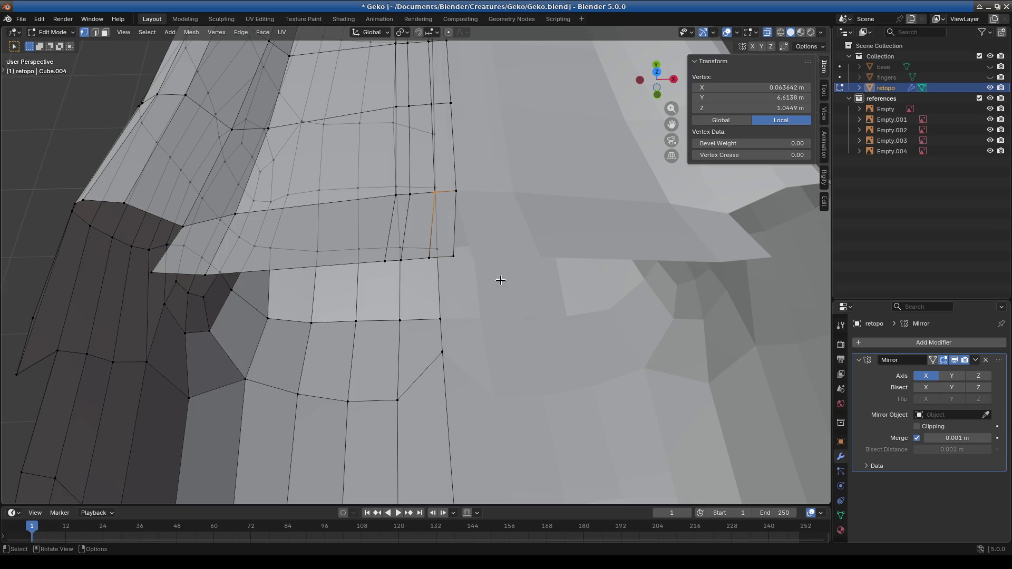
drag(479, 268, 480, 269)
scroll(506, 328, up, 2)
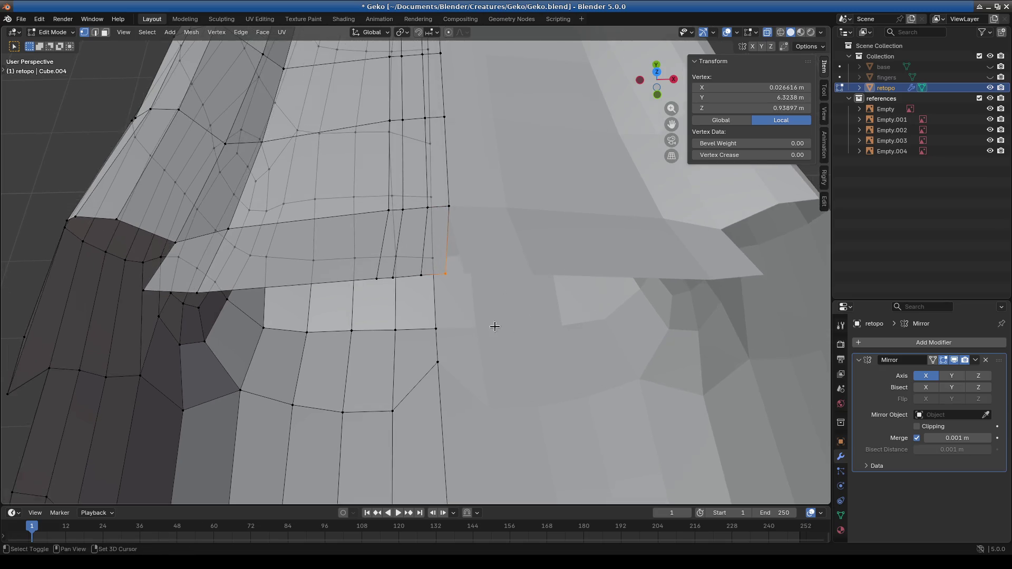
key(g)
click(474, 305)
mouse_move(476, 304)
middle_down()
mouse_move(502, 288)
mouse_move(191, 156)
middle_up()
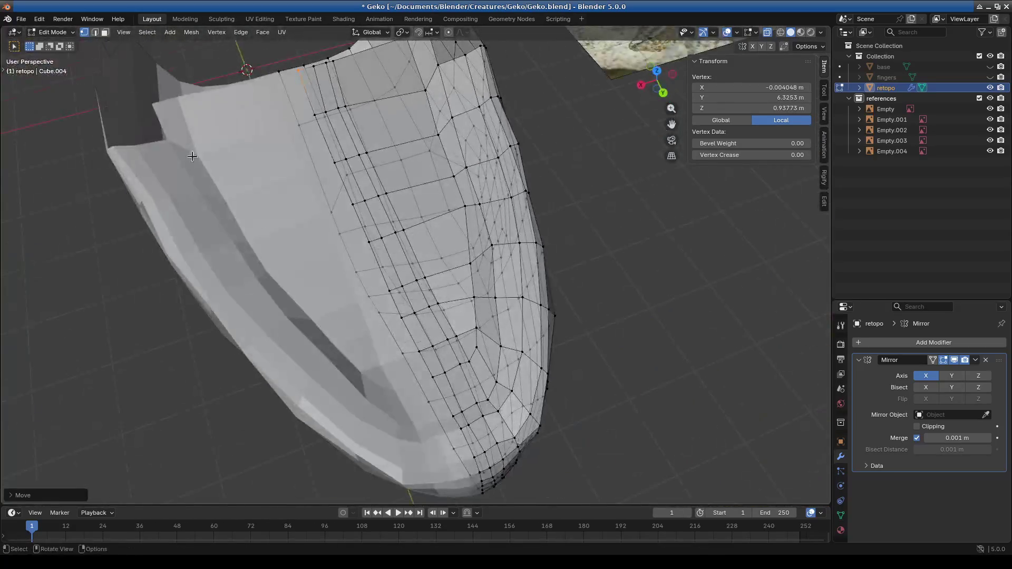
click(59, 34)
click(60, 67)
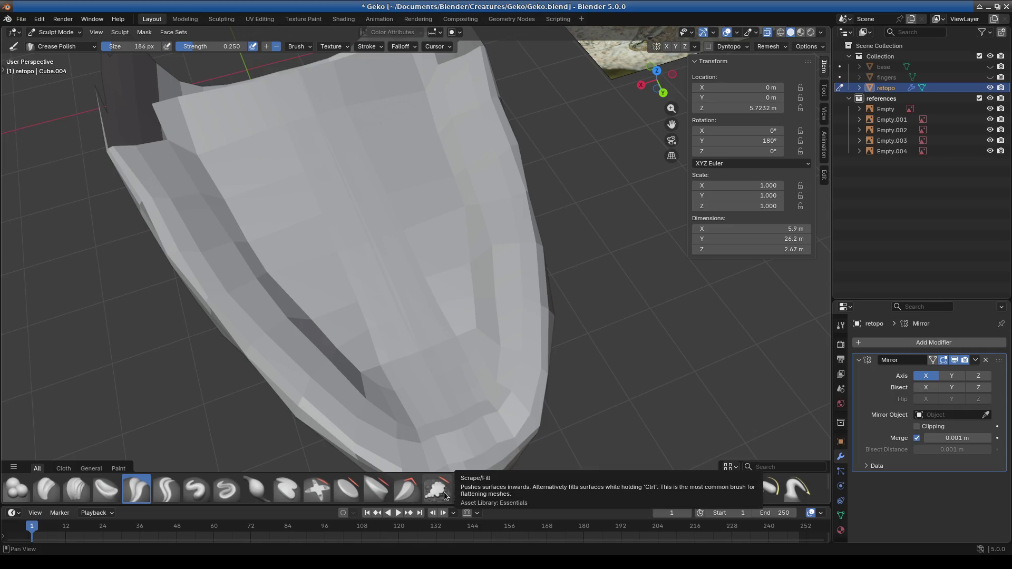
Step: Smooth the mesh surface with Smooth brush strokes from several angles
click(468, 492)
drag(451, 298, 359, 125)
mouse_move(378, 175)
mouse_down()
mouse_move(455, 334)
mouse_move(406, 233)
mouse_move(418, 196)
mouse_move(401, 188)
mouse_up()
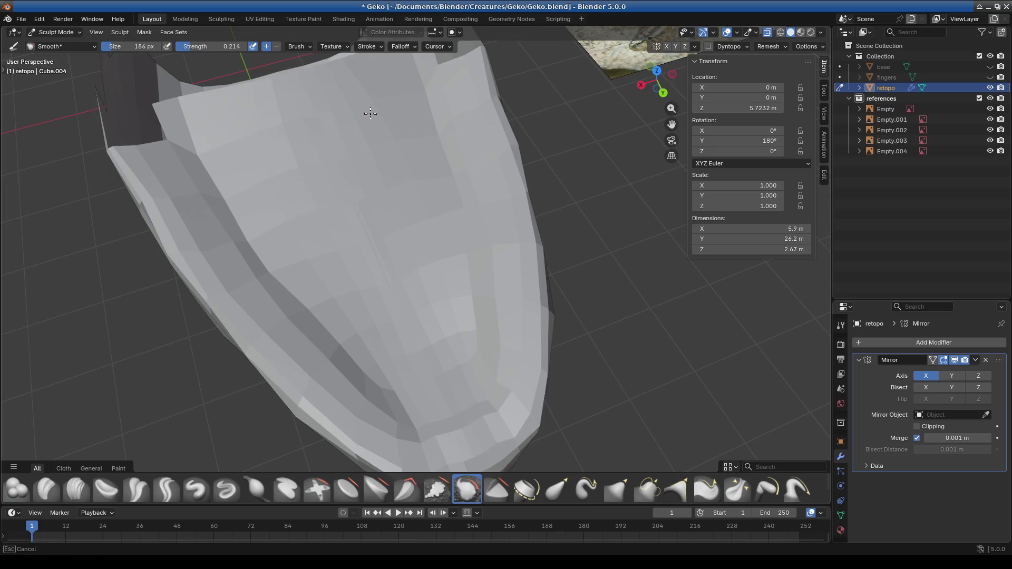
drag(249, 96, 436, 154)
middle_drag(436, 154, 384, 312)
mouse_move(385, 312)
mouse_down()
mouse_move(349, 197)
mouse_move(417, 319)
mouse_up()
middle_drag(415, 407, 391, 350)
mouse_move(390, 350)
mouse_down()
mouse_move(414, 384)
mouse_move(398, 243)
mouse_up()
drag(344, 91, 376, 217)
mouse_move(377, 217)
middle_down()
mouse_move(443, 339)
mouse_move(378, 271)
middle_up()
mouse_move(468, 391)
middle_down()
mouse_move(395, 255)
mouse_move(385, 319)
mouse_move(507, 392)
middle_up()
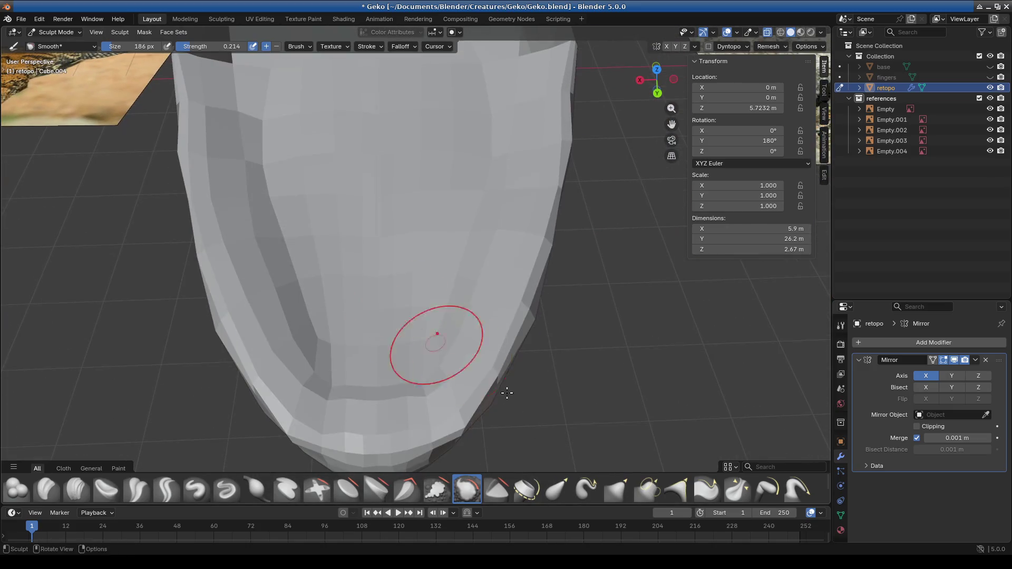
Step: Select the Elastic Grab brush and orbit back over the mesh from above
click(557, 481)
mouse_move(430, 181)
middle_down()
mouse_move(458, 282)
mouse_move(440, 242)
middle_up()
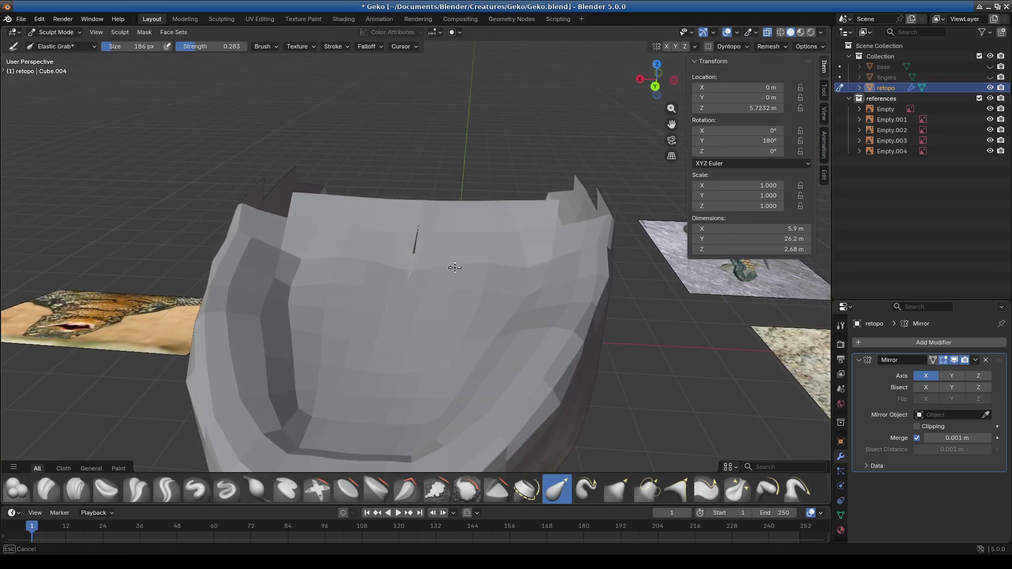
mouse_move(347, 387)
middle_down()
mouse_move(536, 373)
mouse_move(474, 355)
mouse_move(418, 378)
mouse_move(388, 406)
middle_up()
scroll(415, 392, up, 6)
Step: Switch back to Edit Mode and orbit around the head mesh
click(47, 36)
click(53, 53)
middle_drag(388, 240, 423, 272)
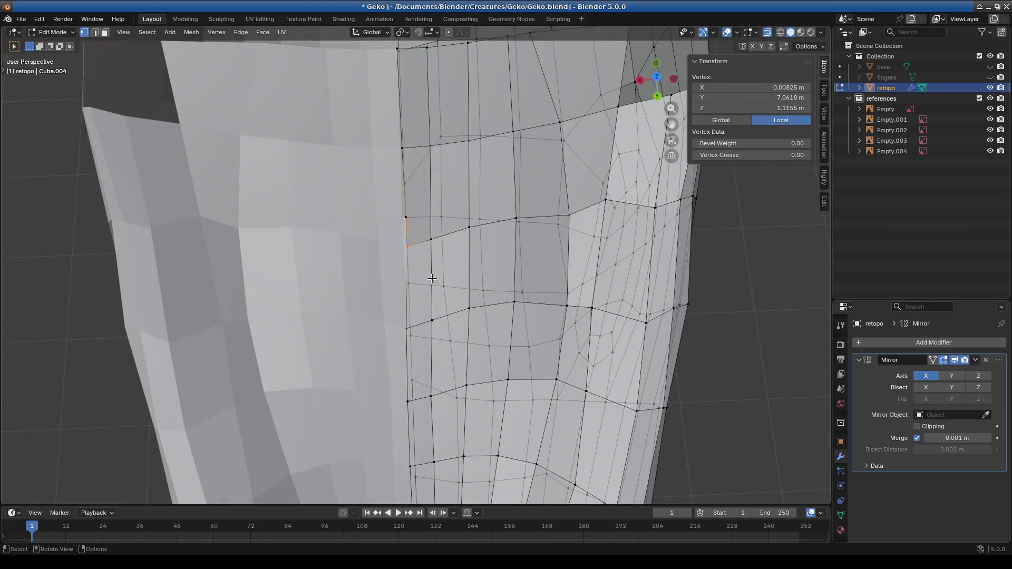
middle_drag(350, 277, 401, 295)
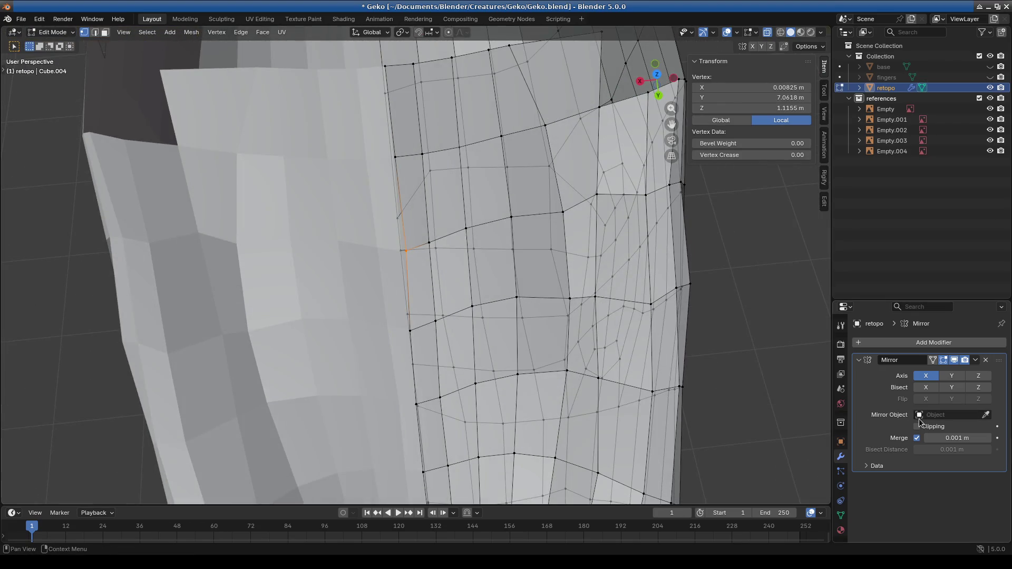
scroll(774, 407, down, 8)
mouse_move(685, 369)
middle_down()
mouse_move(418, 271)
mouse_move(434, 442)
middle_up()
Step: Flatten the centre-seam loop to X 0 by scaling on X, then reposition it to Y 7.8214 m
alt+click(418, 271)
key(KP_3)
key(KP_1)
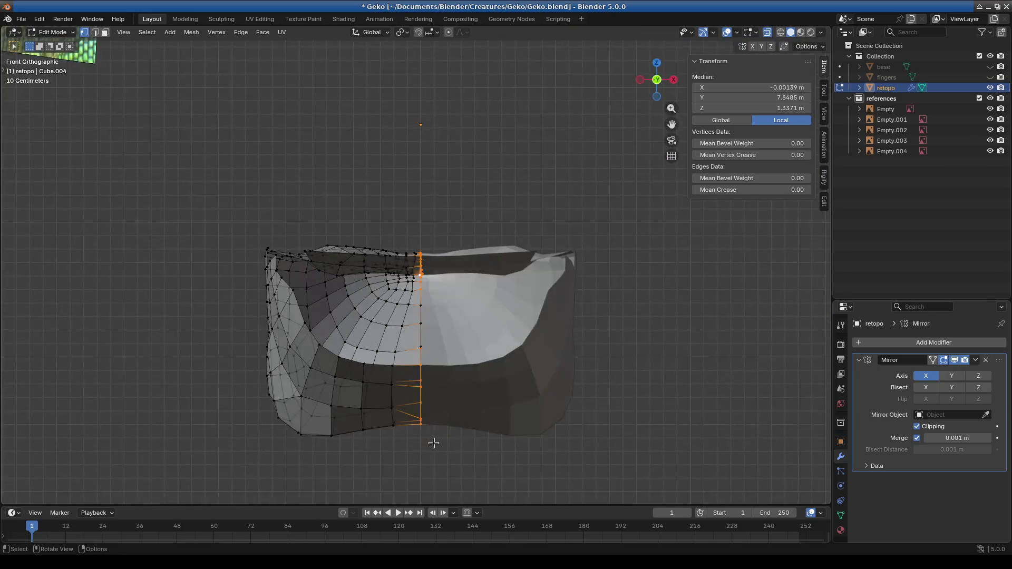
key(KP_7)
scroll(527, 298, up, 2)
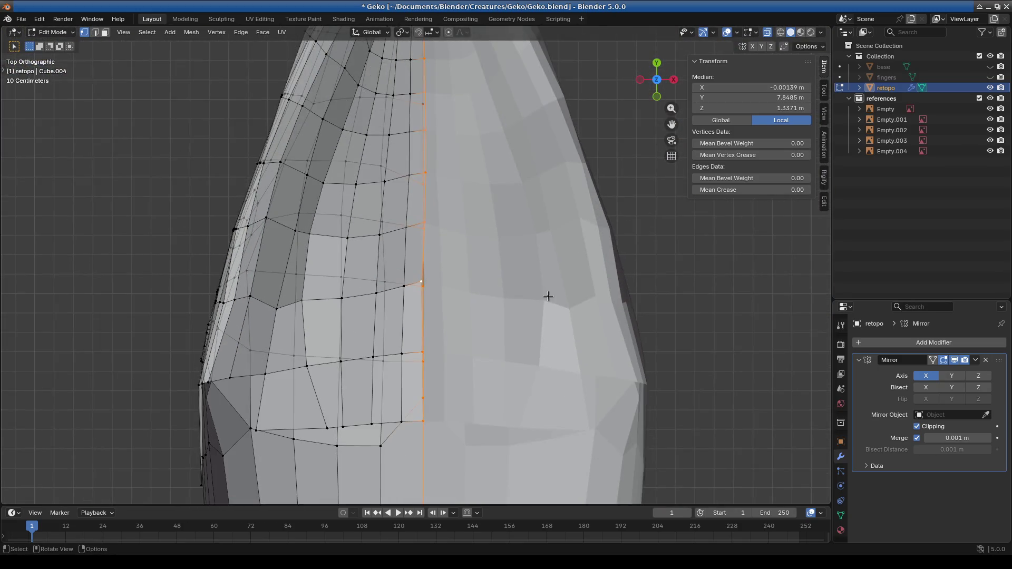
key(s)
key(x)
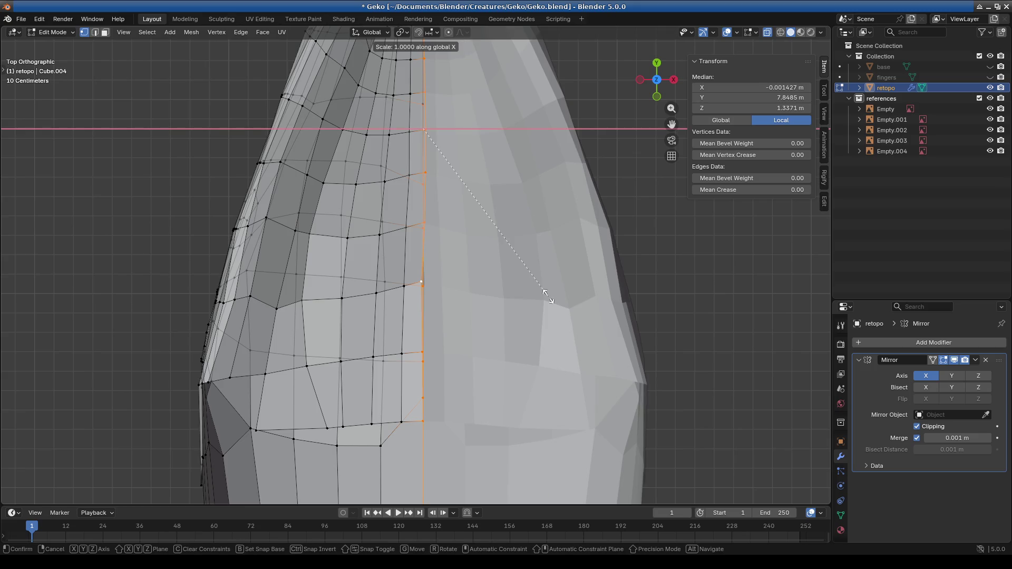
key(Return)
key(g)
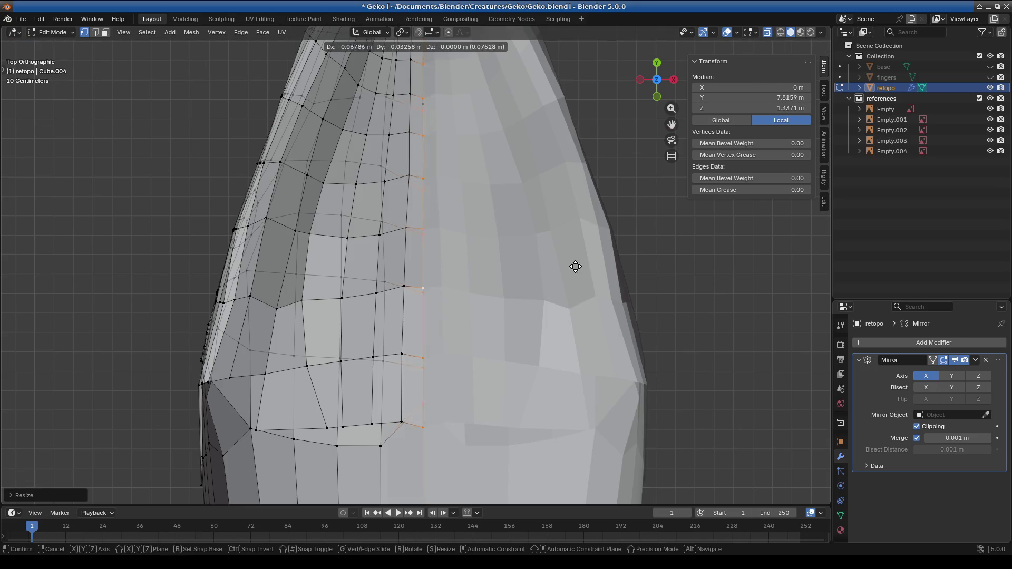
click(564, 279)
mouse_move(558, 288)
middle_down()
mouse_move(612, 235)
mouse_move(531, 301)
mouse_move(514, 331)
middle_up()
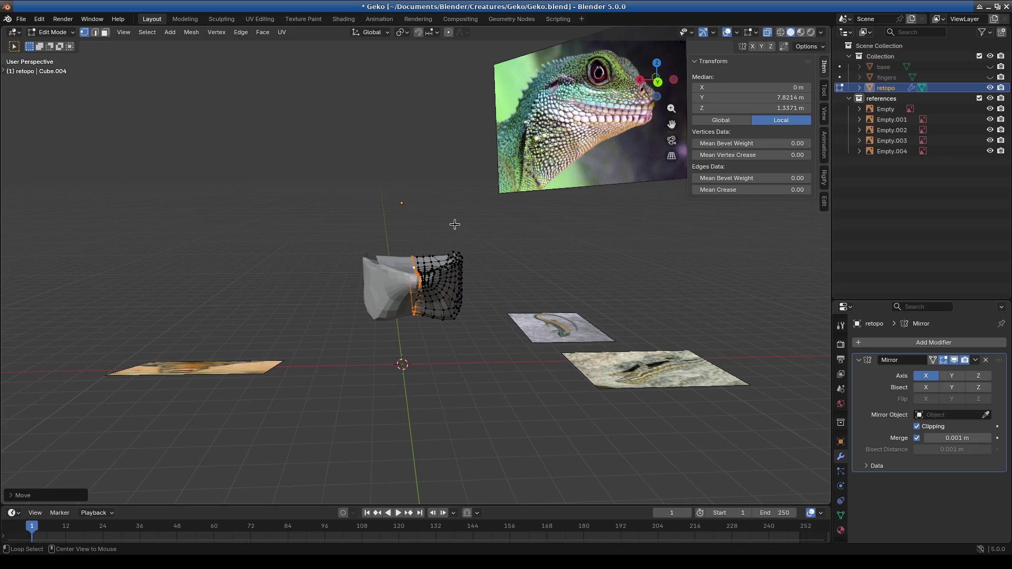
Step: Reveal the hidden head and arm geometry and deselect everything
key(alt+h)
mouse_move(402, 261)
middle_down()
mouse_move(604, 294)
mouse_move(650, 324)
mouse_move(480, 363)
mouse_move(465, 343)
mouse_move(608, 332)
mouse_move(502, 352)
mouse_move(459, 327)
middle_up()
key(alt+a)
Step: In Object Mode set the mesh's Y rotation to 0°, then return to Edit Mode
click(53, 32)
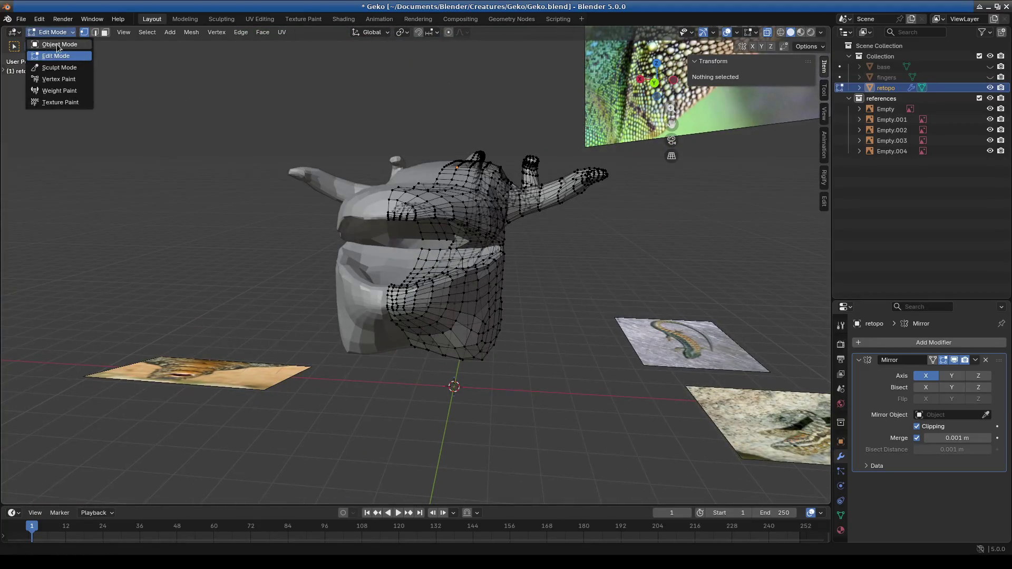
click(50, 42)
click(759, 139)
key(Return)
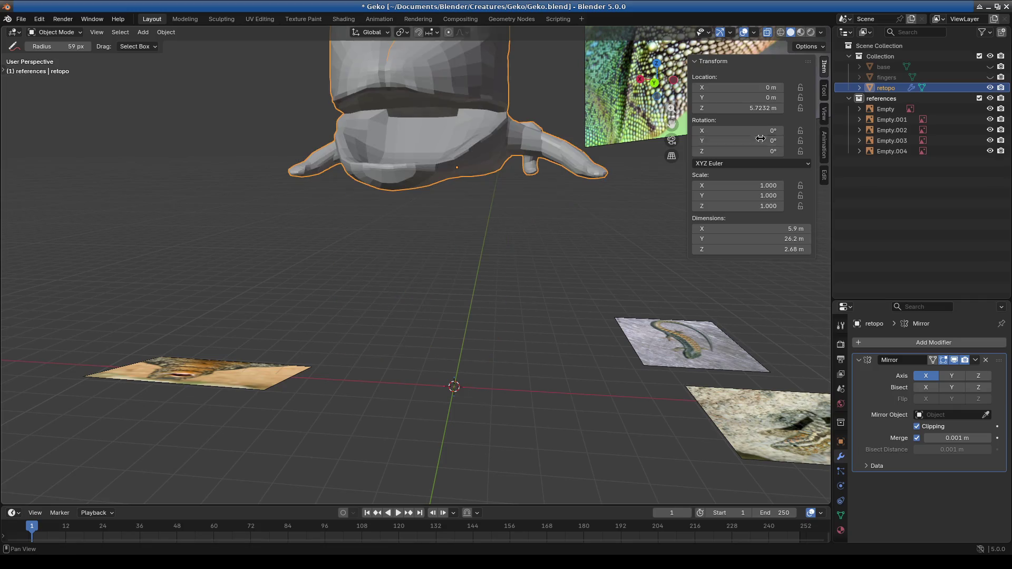
mouse_move(498, 214)
middle_down()
mouse_move(385, 211)
mouse_move(492, 177)
mouse_move(518, 187)
mouse_move(375, 165)
mouse_move(560, 262)
mouse_move(501, 242)
middle_up()
click(53, 32)
click(53, 52)
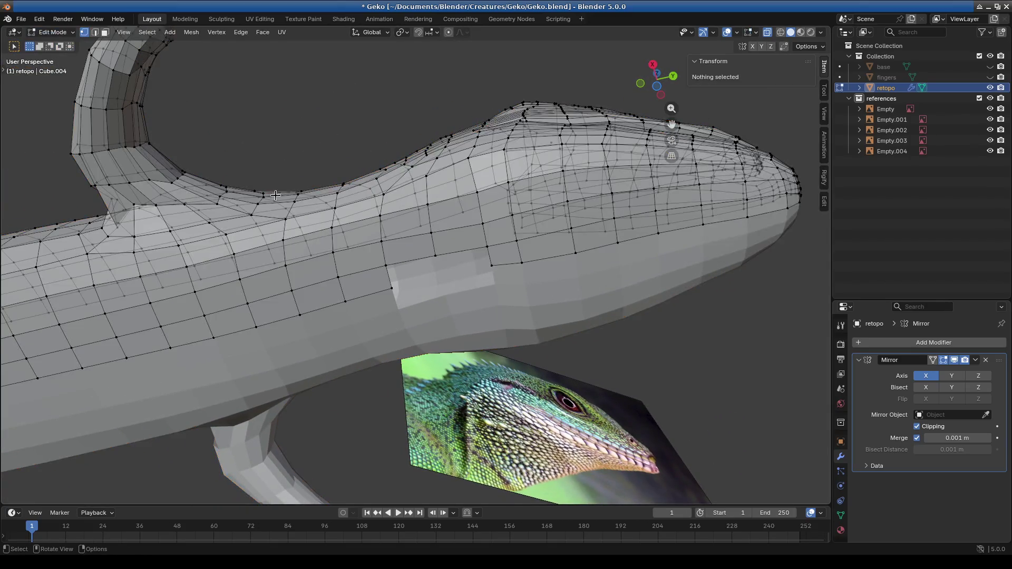
Step: Connect two vertices on the gecko's flank with a new edge
scroll(444, 312, up, 3)
click(400, 312)
mouse_move(400, 311)
middle_down()
mouse_move(433, 329)
mouse_move(422, 323)
middle_up()
click(517, 272)
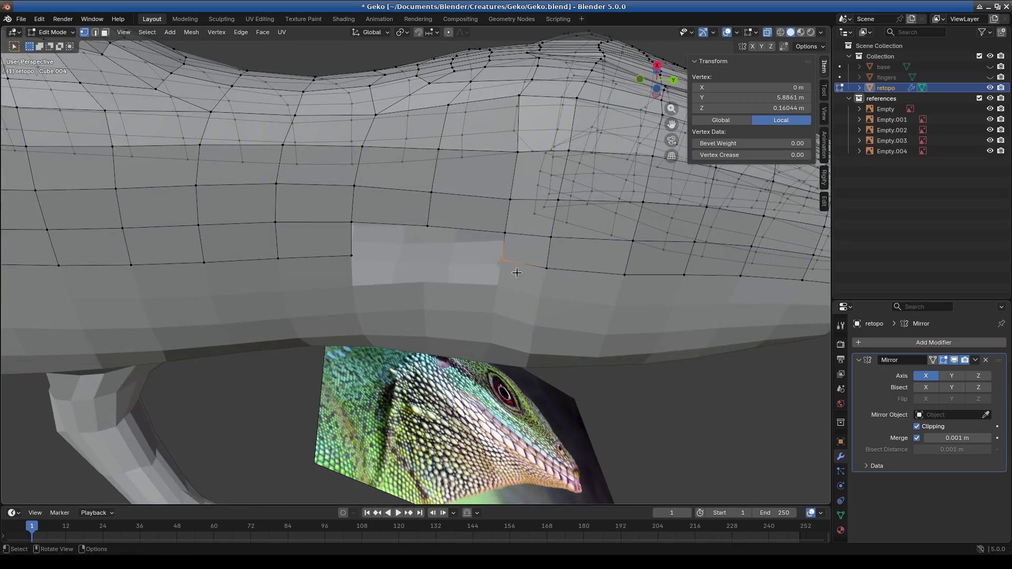
shift+drag(363, 273, 430, 293)
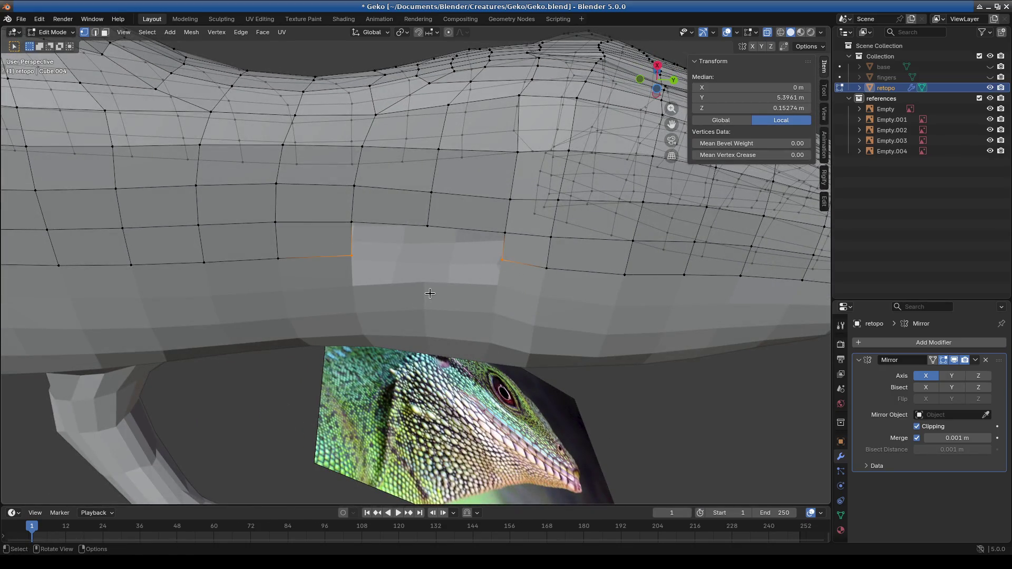
key(f)
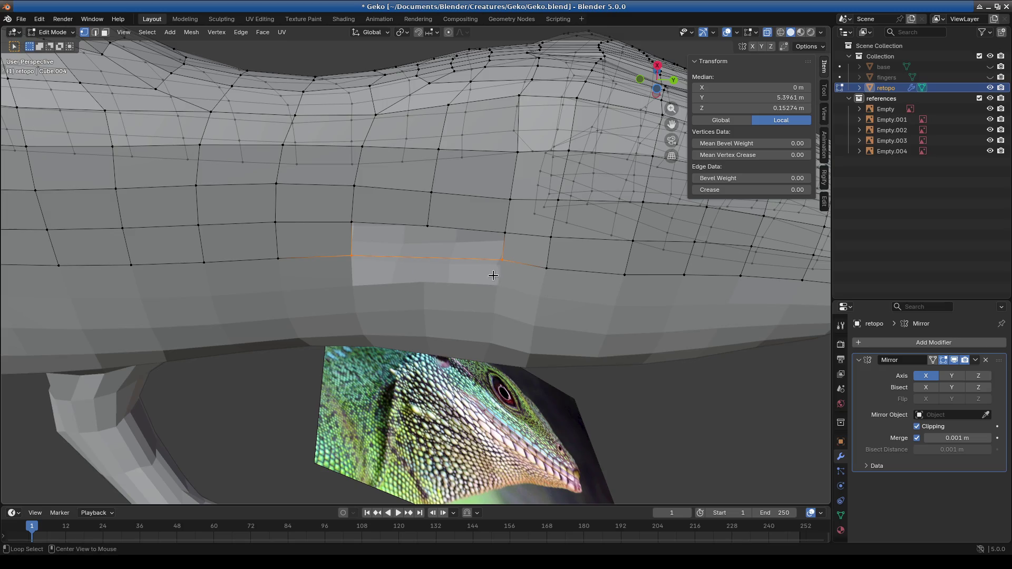
Step: Add a centred edge loop across the flank patch
click(431, 255)
scroll(431, 255, up, 5)
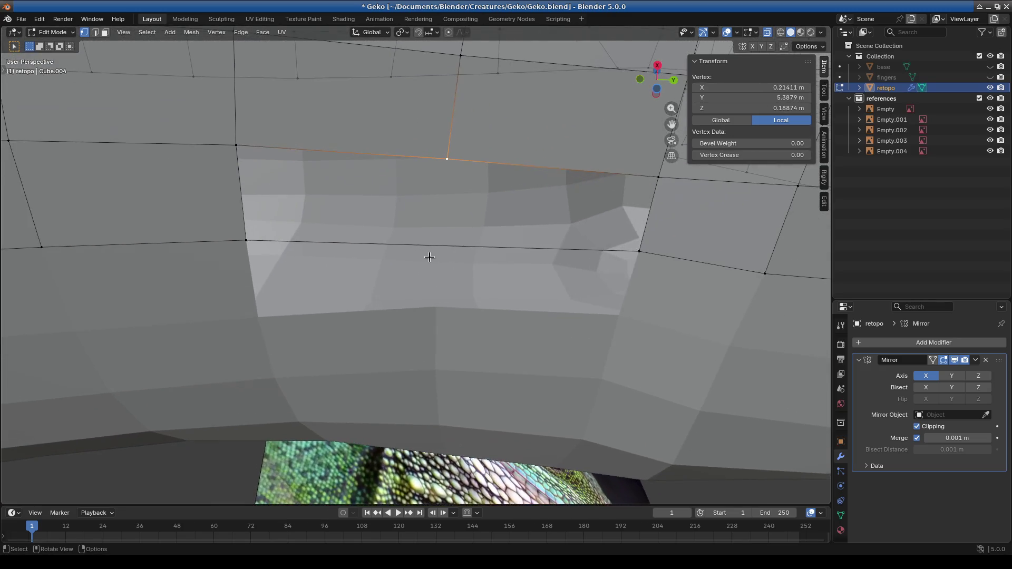
key(ctrl+r)
click(435, 255)
right_click(435, 255)
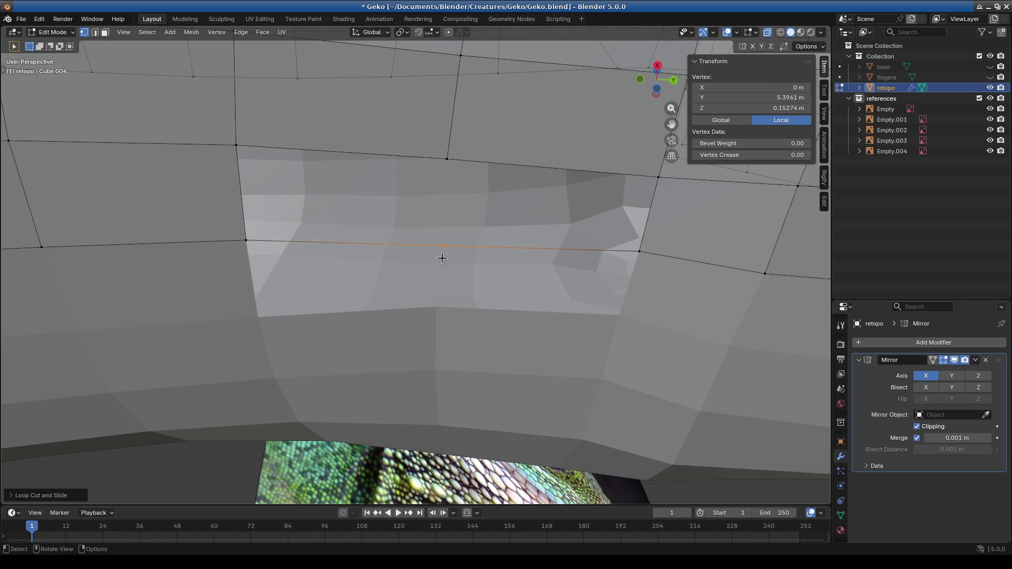
Step: Select the four corner vertices of the left face
drag(469, 186, 470, 186)
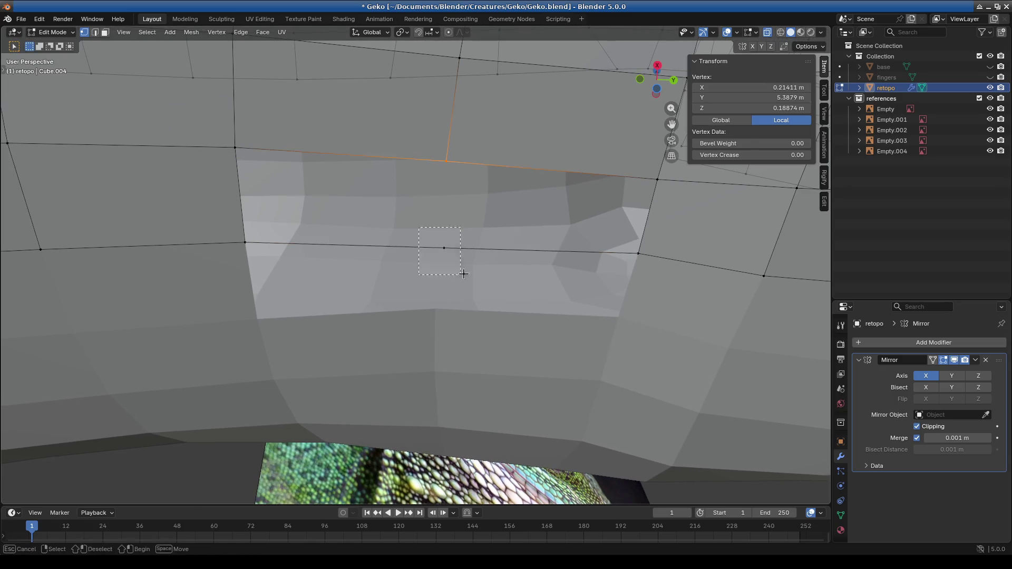
shift+click(658, 179)
shift+click(638, 253)
shift+click(444, 248)
click(235, 147)
shift+click(245, 242)
shift+click(446, 160)
shift+click(444, 249)
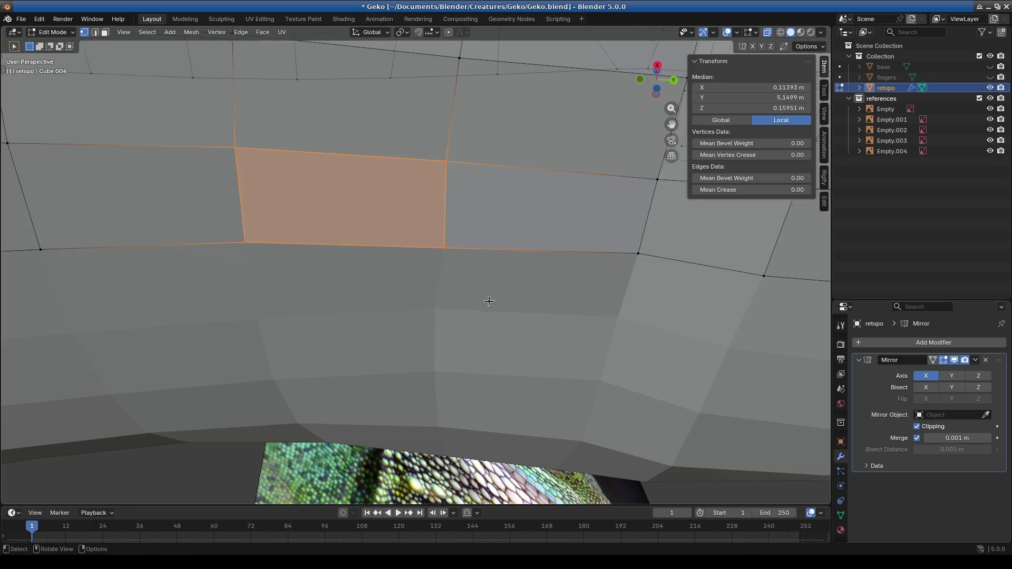
scroll(488, 296, down, 3)
mouse_move(493, 385)
middle_down()
mouse_move(289, 409)
mouse_move(458, 352)
mouse_move(497, 323)
mouse_move(544, 309)
mouse_move(492, 301)
mouse_move(478, 321)
middle_up()
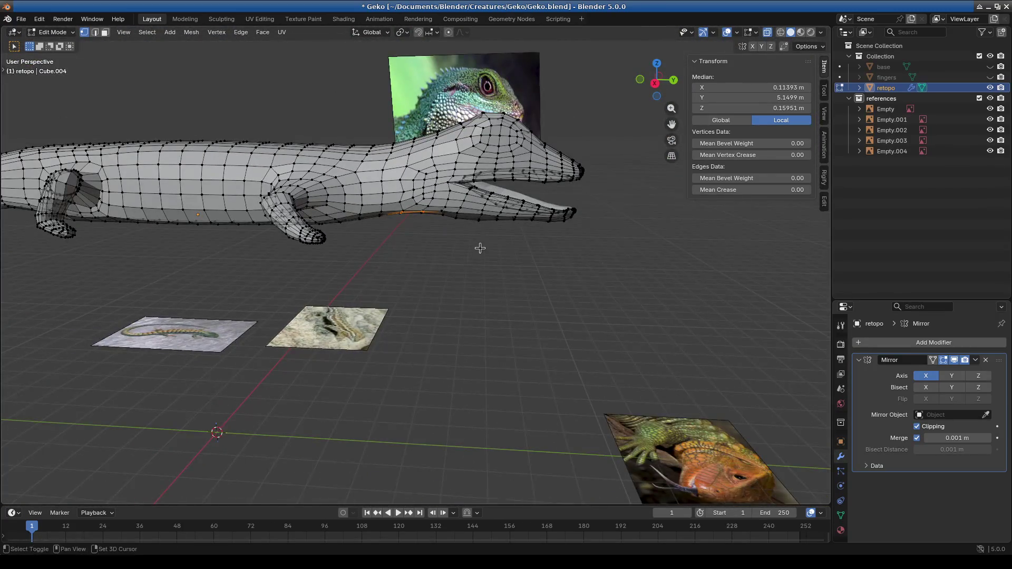
Step: Orbit around the gecko to view it from behind, below and the front
middle_drag(479, 252, 491, 230)
middle_drag(580, 158, 538, 248)
mouse_move(463, 296)
middle_down()
mouse_move(474, 260)
mouse_move(445, 293)
mouse_move(427, 273)
mouse_move(569, 327)
mouse_move(463, 359)
middle_up()
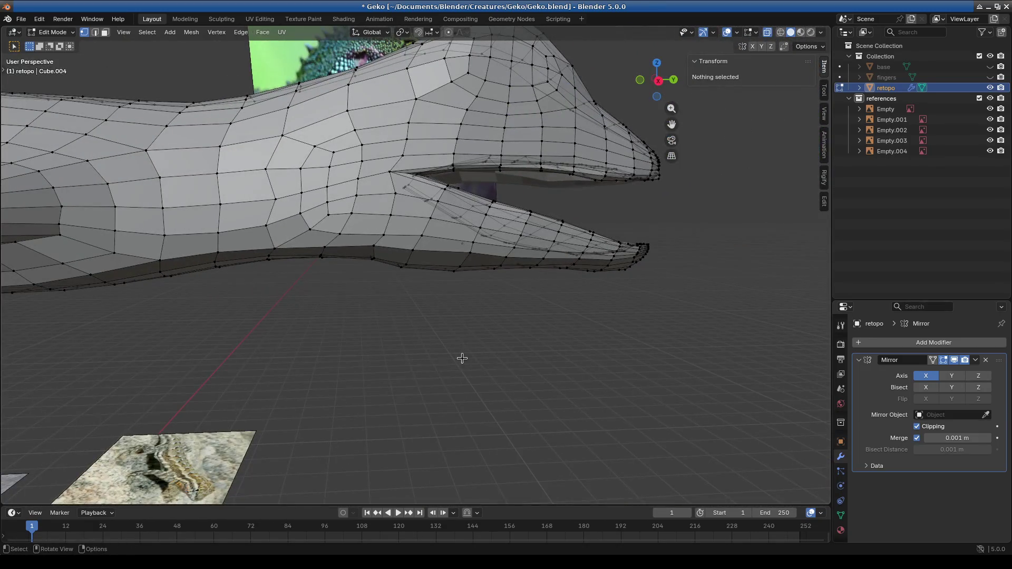
mouse_move(504, 279)
middle_down()
mouse_move(450, 276)
mouse_move(511, 295)
mouse_move(504, 332)
mouse_move(510, 305)
mouse_move(409, 320)
mouse_move(483, 303)
mouse_move(430, 317)
middle_up()
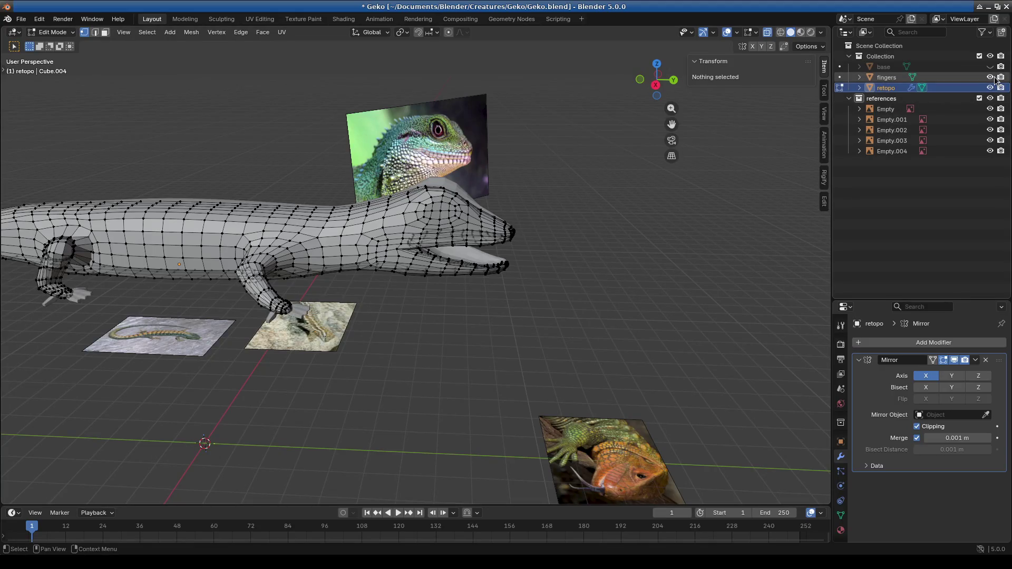
Step: Inspect the front leg from top and side views, then enter Sculpt Mode
mouse_move(395, 346)
middle_down()
mouse_move(500, 332)
mouse_move(442, 355)
middle_up()
scroll(463, 350, up, 5)
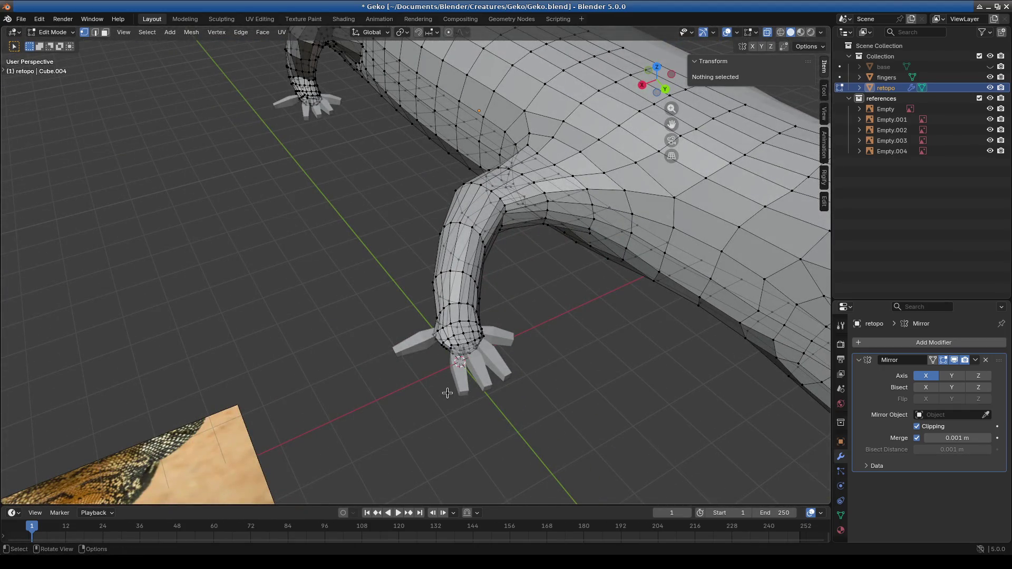
scroll(446, 390, down, 8)
mouse_move(443, 389)
middle_down()
mouse_move(463, 355)
mouse_move(525, 341)
middle_up()
middle_drag(590, 313, 529, 314)
mouse_move(500, 348)
middle_down()
mouse_move(464, 323)
mouse_move(515, 335)
mouse_move(565, 366)
mouse_move(453, 355)
mouse_move(527, 257)
mouse_move(448, 274)
mouse_move(456, 229)
mouse_move(388, 260)
mouse_move(422, 282)
mouse_move(346, 347)
mouse_move(492, 334)
mouse_move(375, 303)
mouse_move(212, 167)
middle_up()
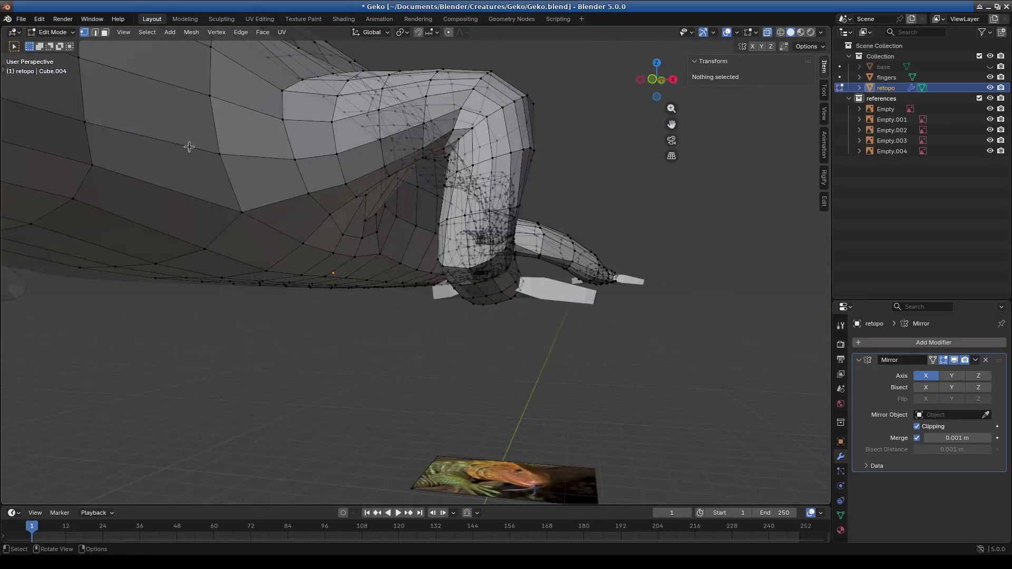
click(52, 33)
click(53, 68)
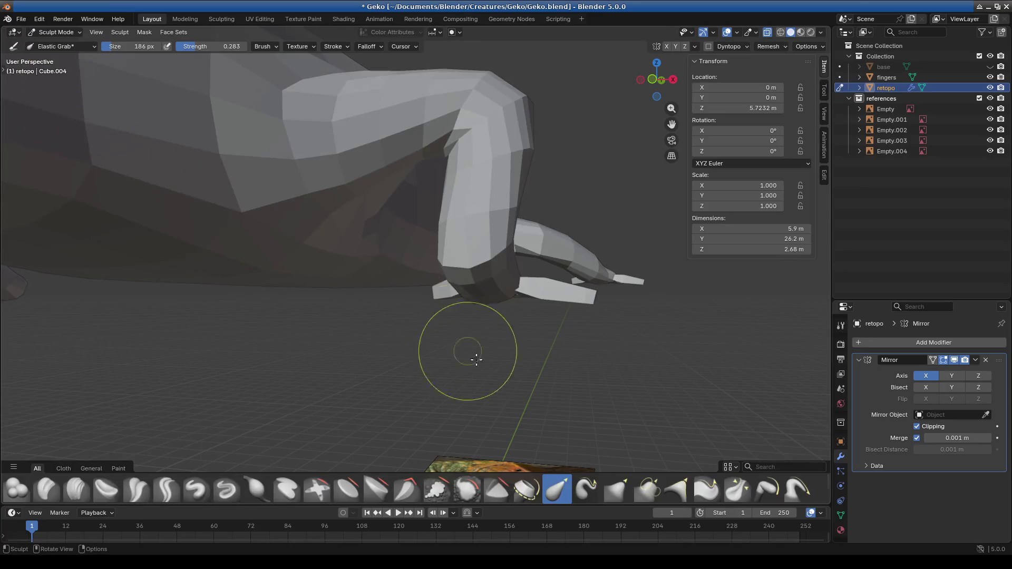
Step: Orbit and zoom in close on the gecko's front leg joint
scroll(500, 381, up, 2)
mouse_move(473, 289)
middle_down()
mouse_move(361, 346)
mouse_move(484, 272)
mouse_move(413, 271)
mouse_move(403, 155)
mouse_move(498, 235)
mouse_move(570, 316)
mouse_move(407, 339)
mouse_move(410, 201)
middle_up()
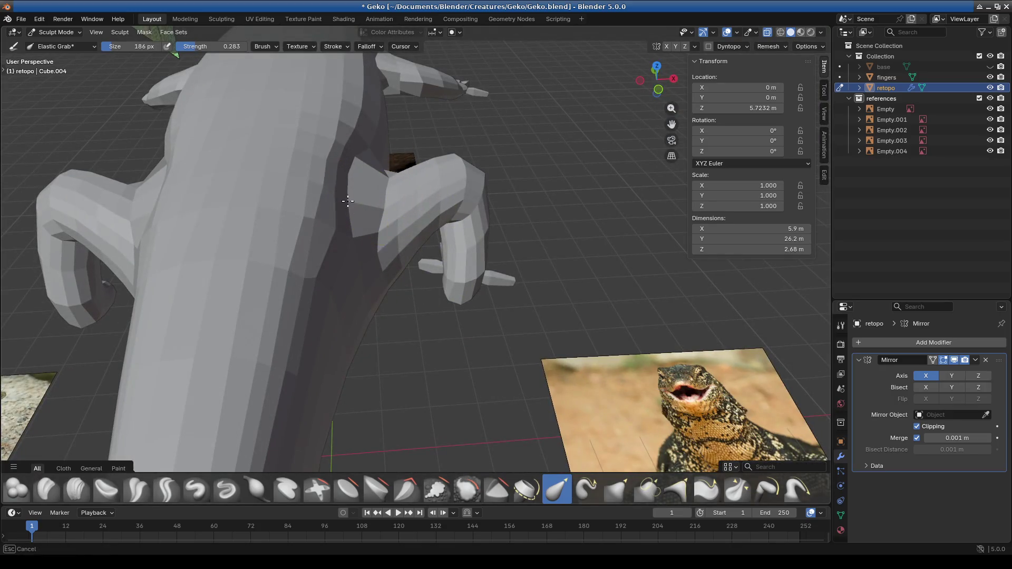
mouse_move(337, 240)
middle_down()
mouse_move(260, 267)
mouse_move(353, 314)
mouse_move(339, 341)
mouse_move(372, 333)
mouse_move(373, 301)
middle_up()
scroll(538, 310, up, 5)
scroll(328, 334, down, 4)
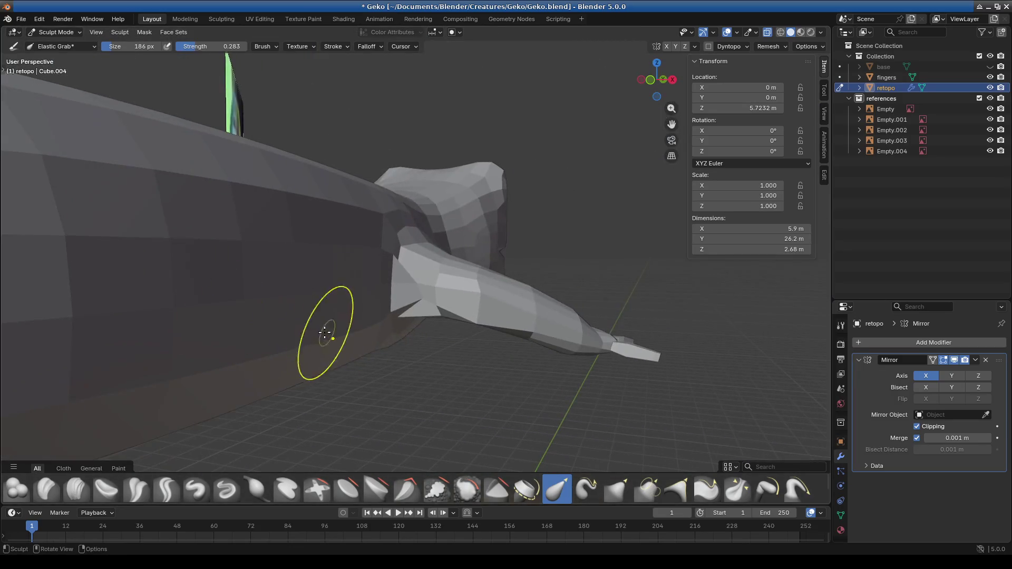
scroll(395, 320, up, 3)
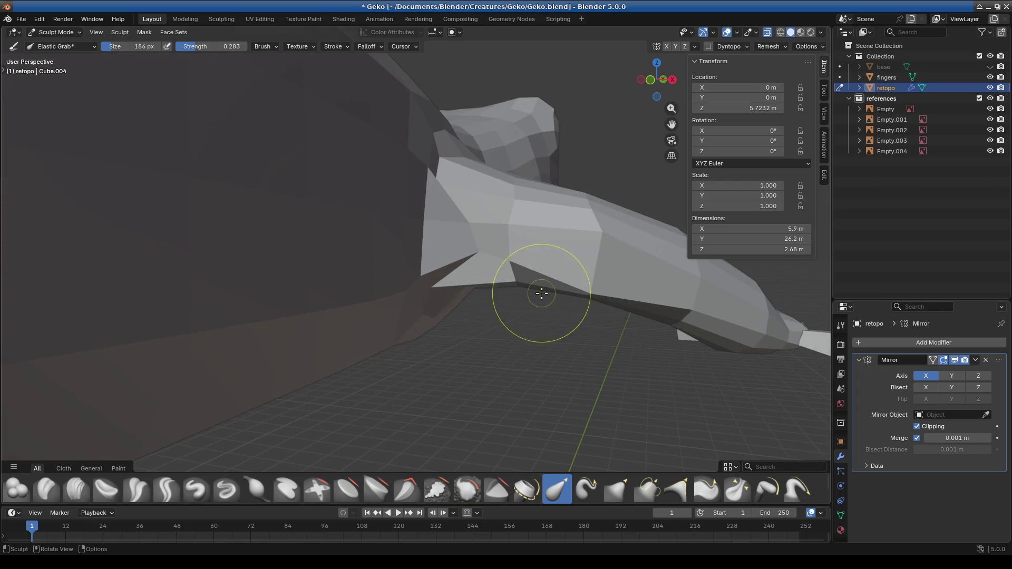
middle_drag(542, 294, 509, 238)
scroll(563, 321, up, 3)
mouse_move(563, 321)
middle_down()
mouse_move(369, 343)
mouse_move(350, 268)
mouse_move(368, 274)
mouse_move(420, 224)
middle_up()
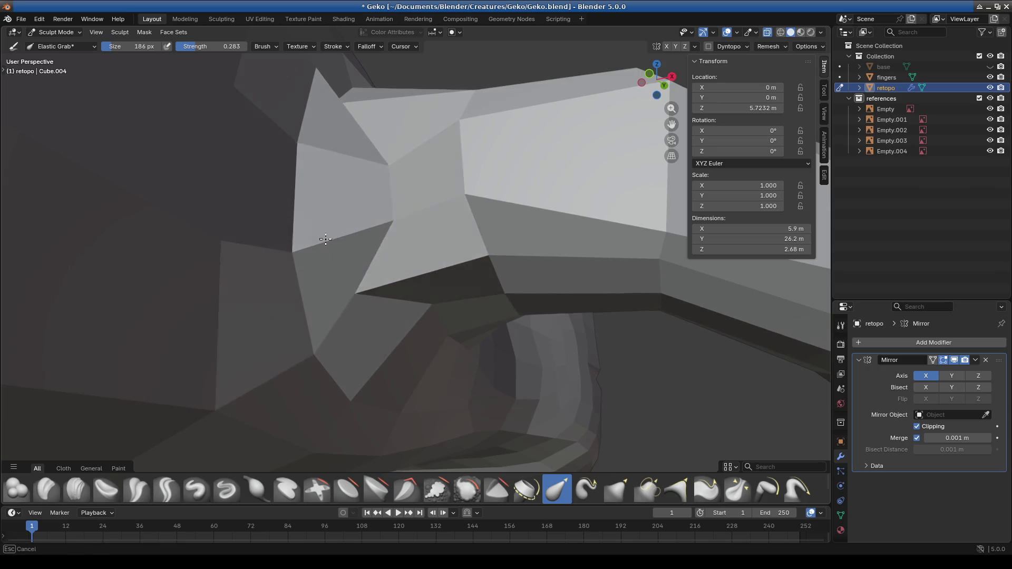
Step: Pull the leg-joint surface upward with Elastic Grab strokes and check the reshaped joint
drag(355, 156, 256, 205)
mouse_move(351, 287)
mouse_down()
mouse_move(362, 222)
mouse_move(350, 147)
mouse_up()
mouse_move(350, 147)
middle_down()
mouse_move(362, 242)
mouse_move(301, 172)
mouse_move(391, 156)
mouse_move(368, 260)
mouse_move(390, 192)
mouse_move(346, 274)
mouse_move(396, 296)
mouse_move(373, 339)
mouse_move(378, 316)
mouse_move(539, 290)
middle_up()
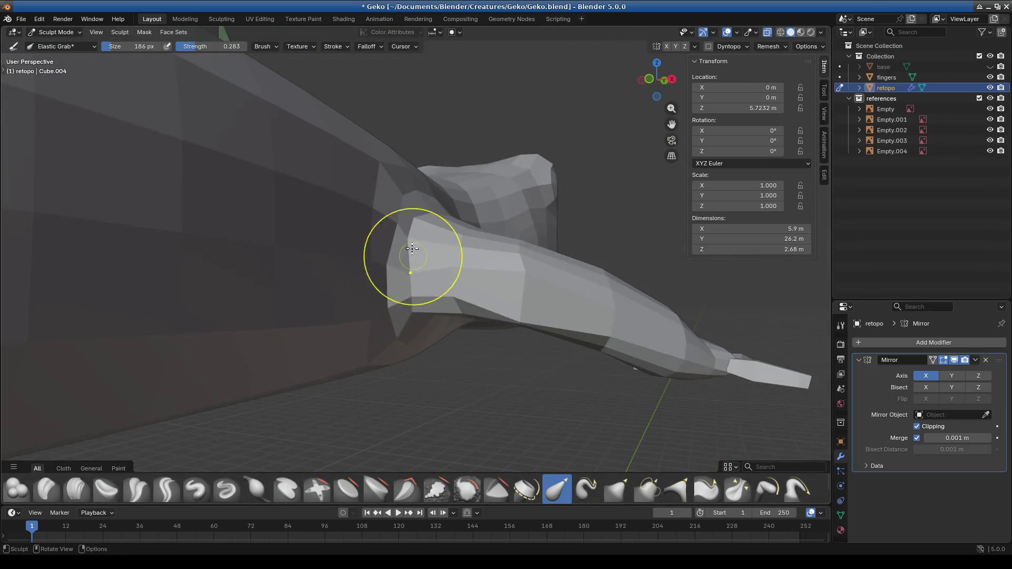
middle_drag(392, 242, 390, 290)
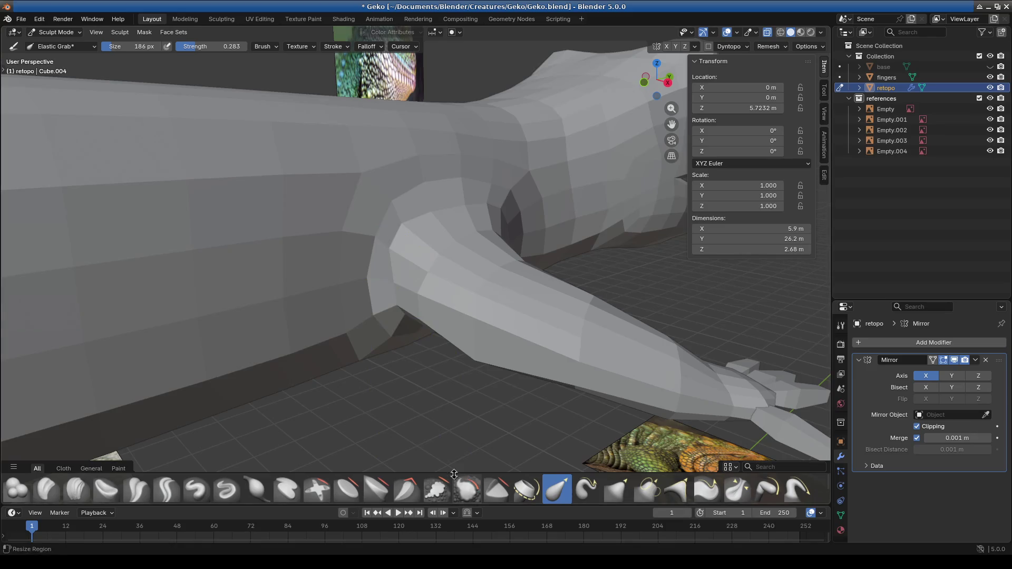
click(466, 495)
Step: Orbit and zoom around the gecko's limb and underside to review the smoothed surface
middle_drag(388, 332, 423, 332)
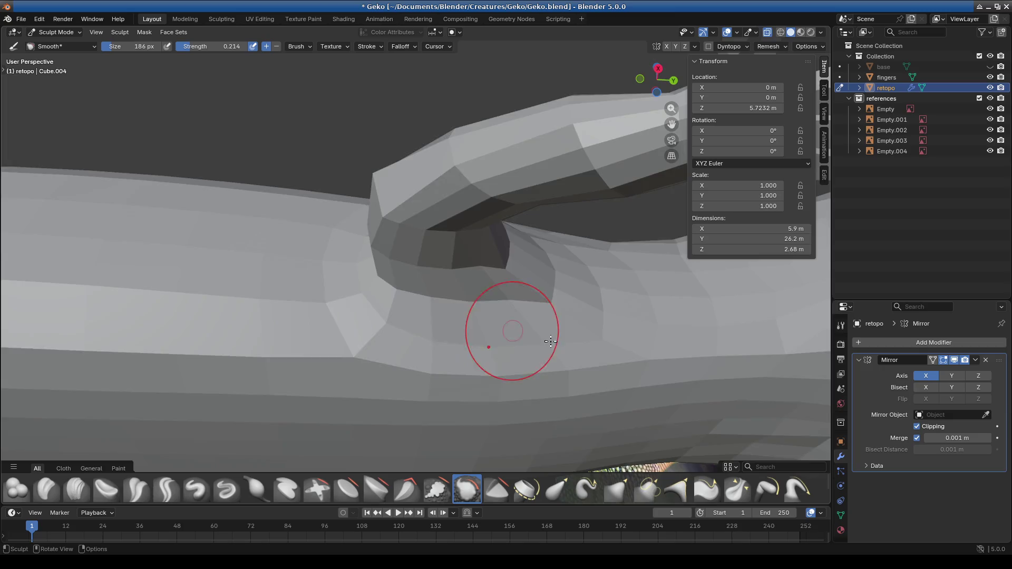
scroll(538, 339, down, 3)
middle_drag(533, 280, 598, 357)
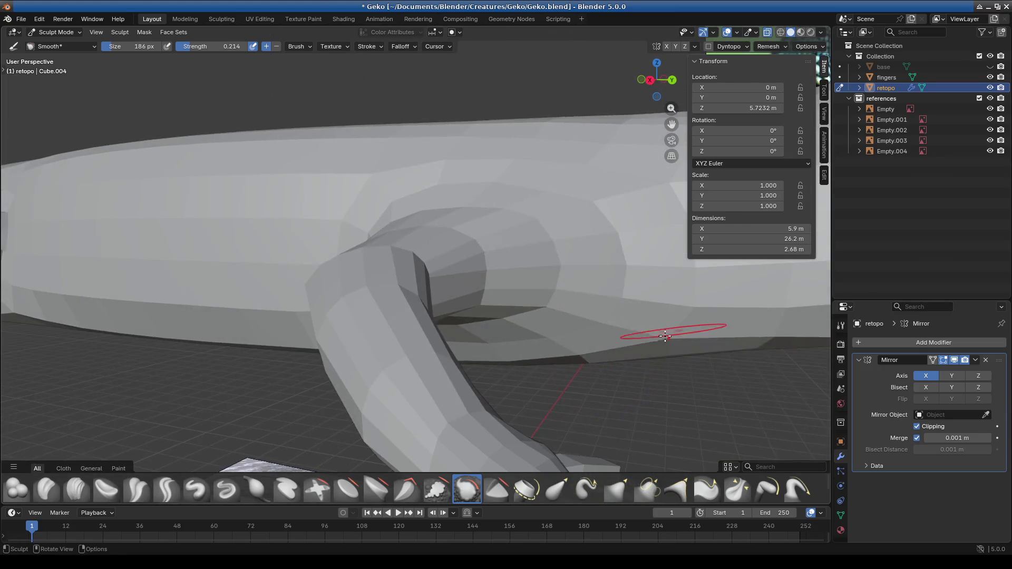
scroll(666, 334, down, 5)
middle_drag(479, 348, 449, 302)
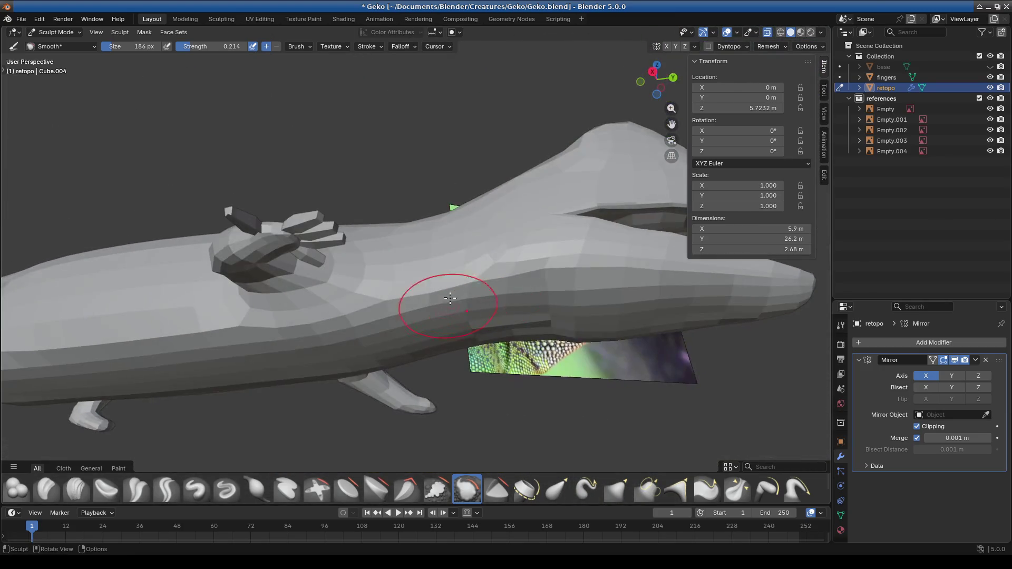
mouse_move(530, 378)
shift+middle_down()
mouse_move(437, 338)
mouse_move(495, 368)
mouse_move(401, 295)
shift+middle_up()
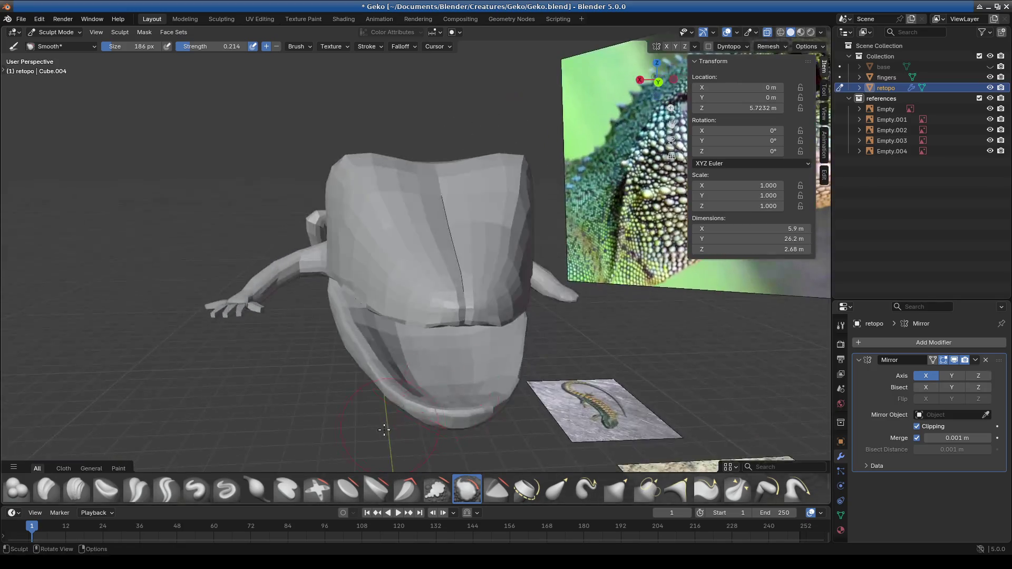
scroll(369, 254, up, 5)
Step: Review the head, neck and body from below, ending on a front view of the head
middle_drag(357, 231, 346, 255)
scroll(346, 255, down, 5)
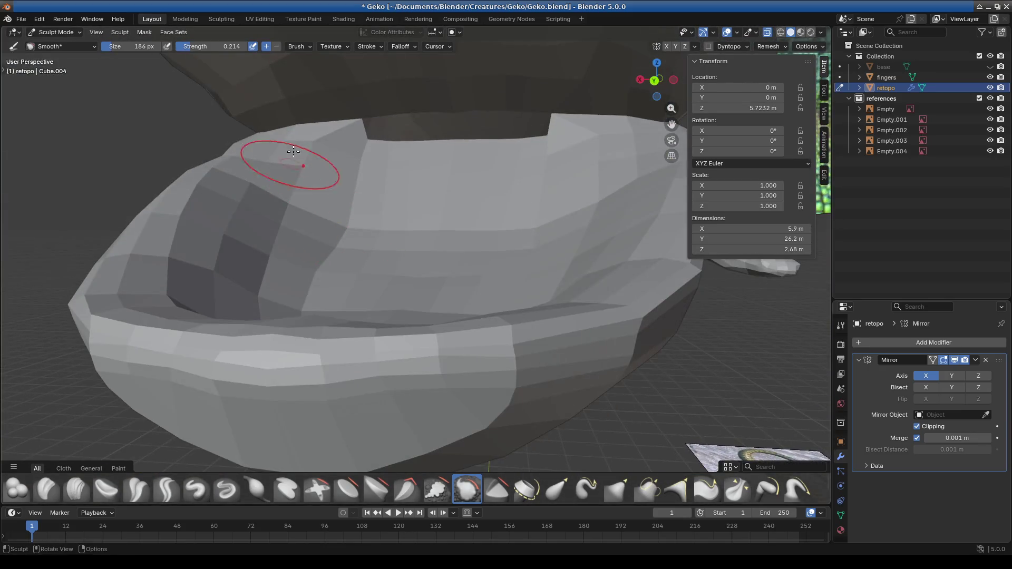
shift+middle_drag(428, 327, 397, 330)
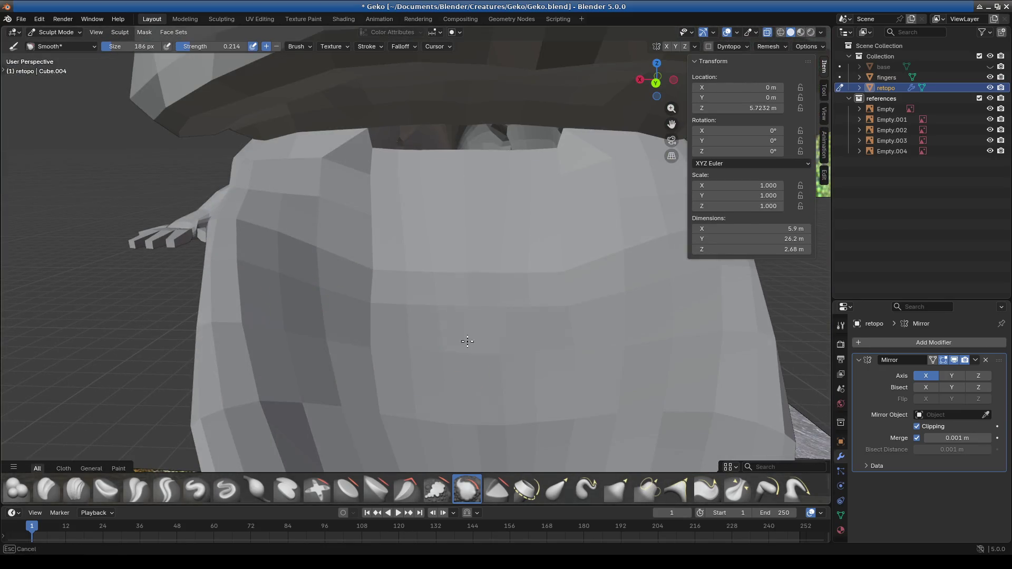
mouse_move(339, 159)
middle_down()
mouse_move(458, 223)
mouse_move(441, 269)
mouse_move(464, 357)
mouse_move(475, 343)
mouse_move(520, 350)
mouse_move(389, 338)
mouse_move(422, 433)
mouse_move(348, 430)
mouse_move(432, 343)
mouse_move(146, 339)
mouse_move(364, 346)
mouse_move(460, 318)
mouse_move(410, 398)
mouse_move(298, 282)
middle_up()
shift+middle_drag(592, 318, 400, 314)
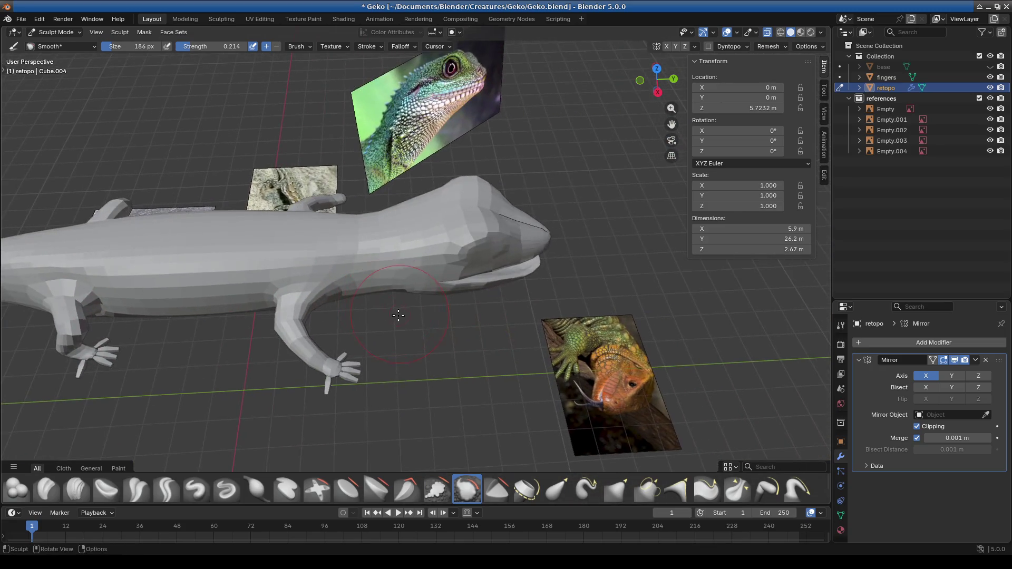
mouse_move(501, 316)
middle_down()
mouse_move(474, 298)
mouse_move(464, 271)
mouse_move(490, 122)
mouse_move(499, 180)
mouse_move(475, 192)
mouse_move(463, 226)
mouse_move(485, 227)
mouse_move(151, 101)
middle_up()
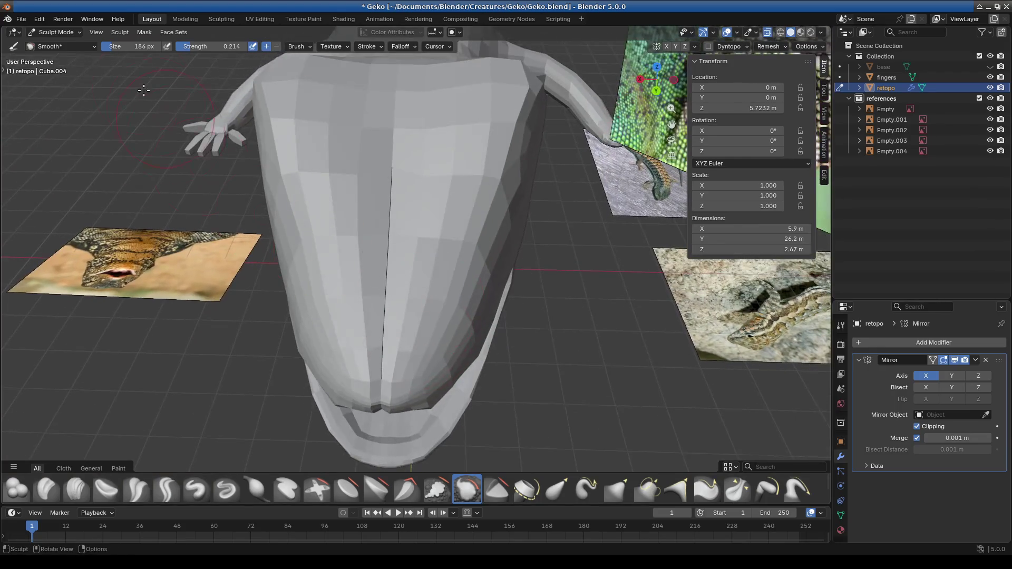
click(58, 34)
Step: Switch the mesh to Edit Mode and select the vertex loop along the mirror seam
click(53, 56)
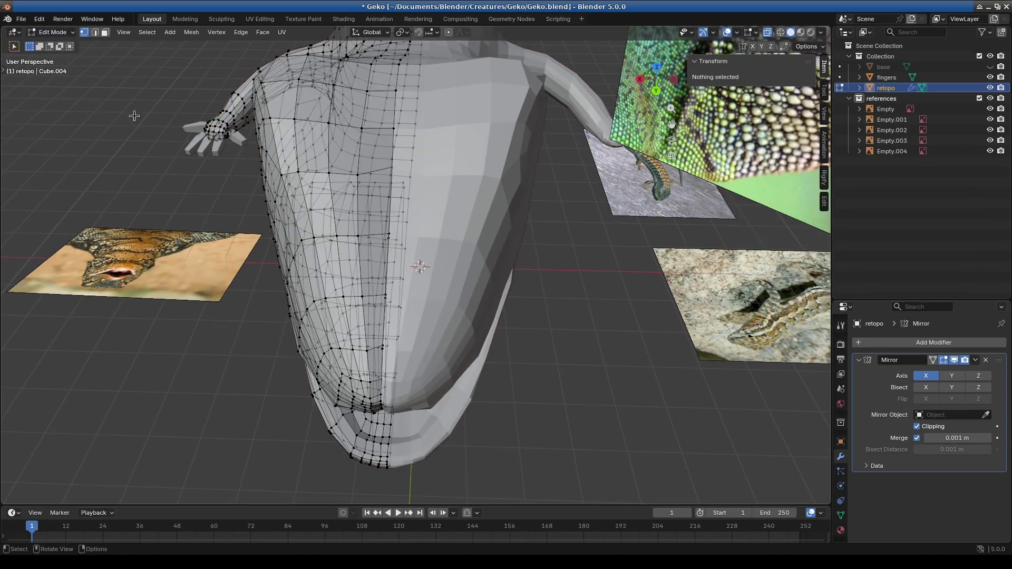
middle_drag(441, 246, 443, 266)
alt+click(397, 234)
scroll(398, 234, up, 3)
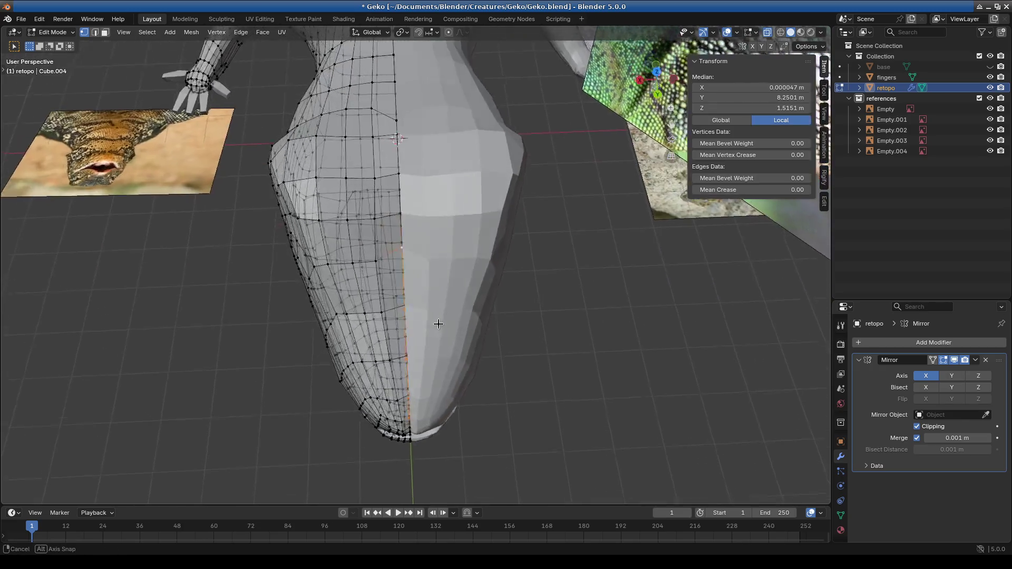
Step: Select the loop along the top seam and the vertical edge loop on the lower jaw
middle_drag(401, 284, 434, 232)
alt+click(438, 192)
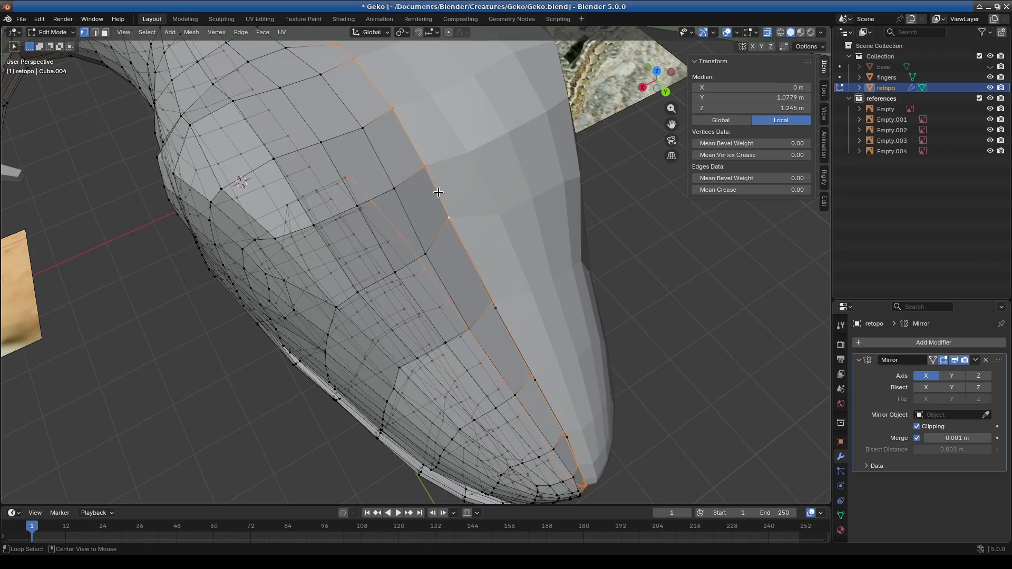
scroll(439, 192, down, 6)
mouse_move(438, 192)
middle_down()
mouse_move(285, 268)
mouse_move(369, 270)
mouse_move(361, 235)
mouse_move(253, 269)
mouse_move(357, 351)
mouse_move(386, 341)
middle_up()
scroll(284, 268, down, 3)
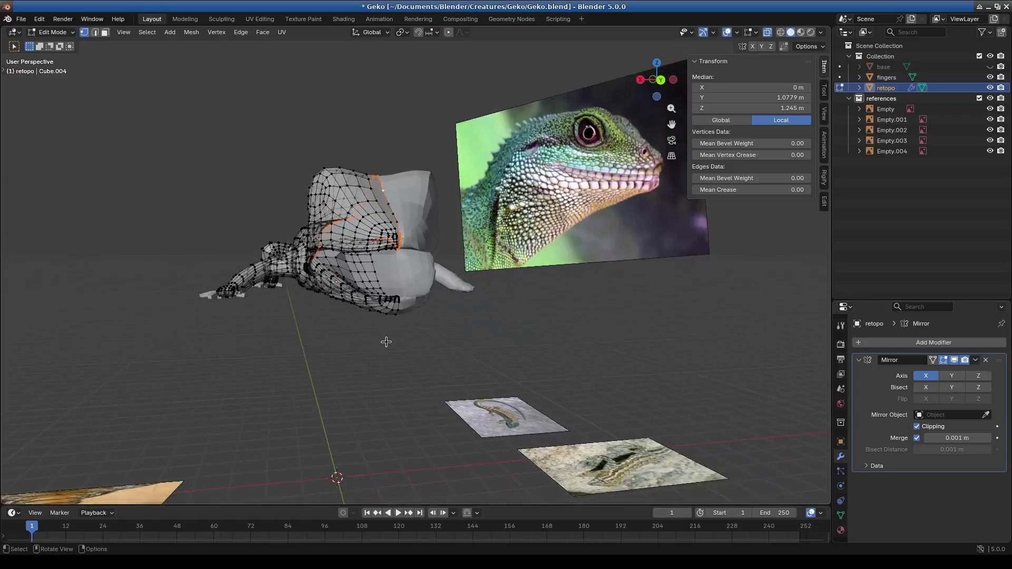
scroll(344, 292, up, 5)
alt+click(331, 286)
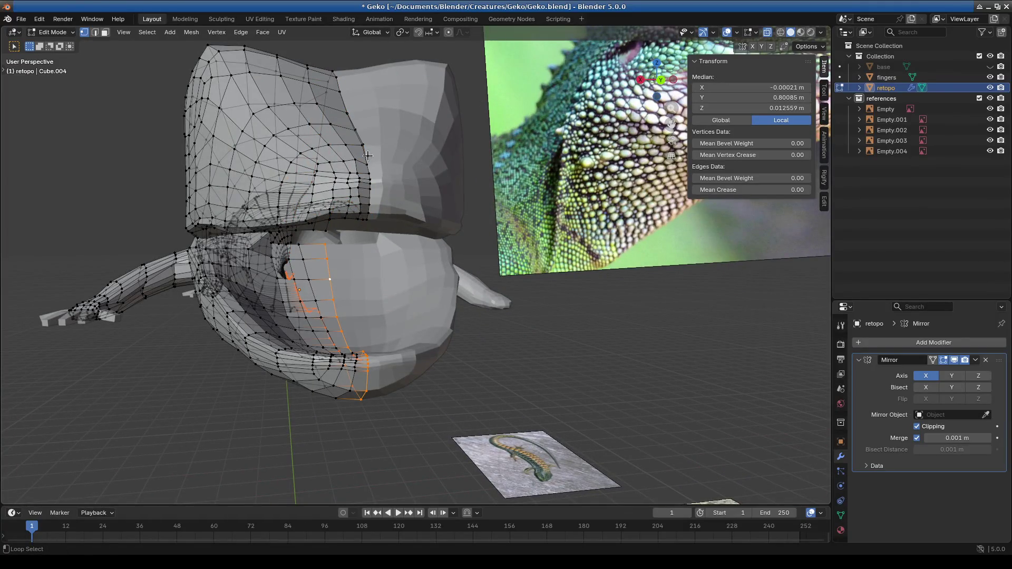
mouse_move(395, 190)
middle_down()
mouse_move(392, 290)
mouse_move(409, 287)
mouse_move(368, 329)
middle_up()
Step: Frame the jaw in Right Ortho side view and zoom in on the jaw tip
key(KP_1)
key(KP_3)
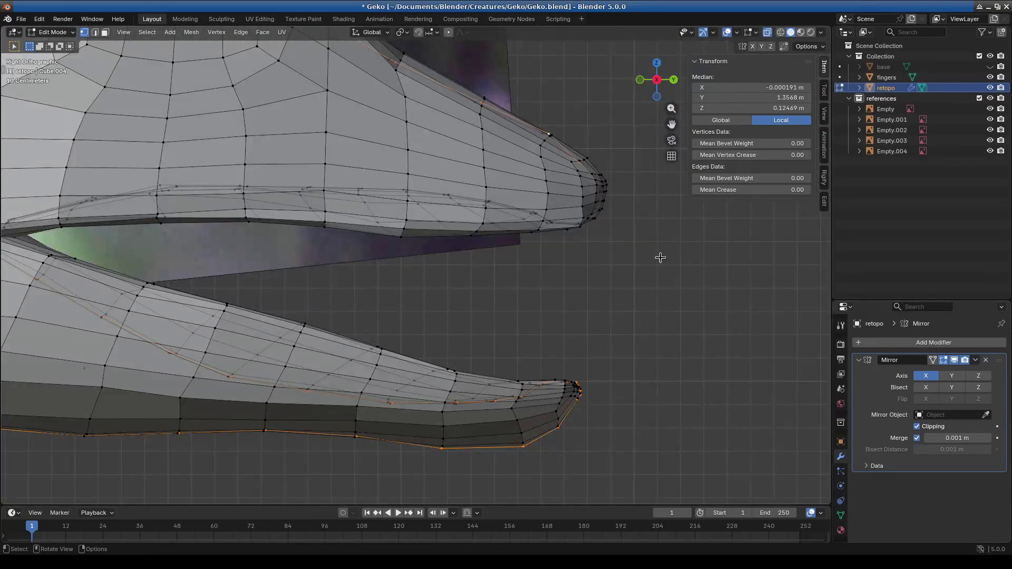
mouse_move(619, 202)
middle_down()
mouse_move(420, 263)
mouse_move(418, 293)
mouse_move(442, 309)
mouse_move(420, 350)
mouse_move(379, 312)
mouse_move(463, 327)
mouse_move(368, 284)
mouse_move(388, 279)
middle_up()
scroll(420, 350, up, 2)
scroll(360, 266, up, 4)
scroll(360, 267, down, 2)
key(ctrl+z)
Step: Select jaw-edge vertices and move one jaw vertex into a new position
shift+click(391, 276)
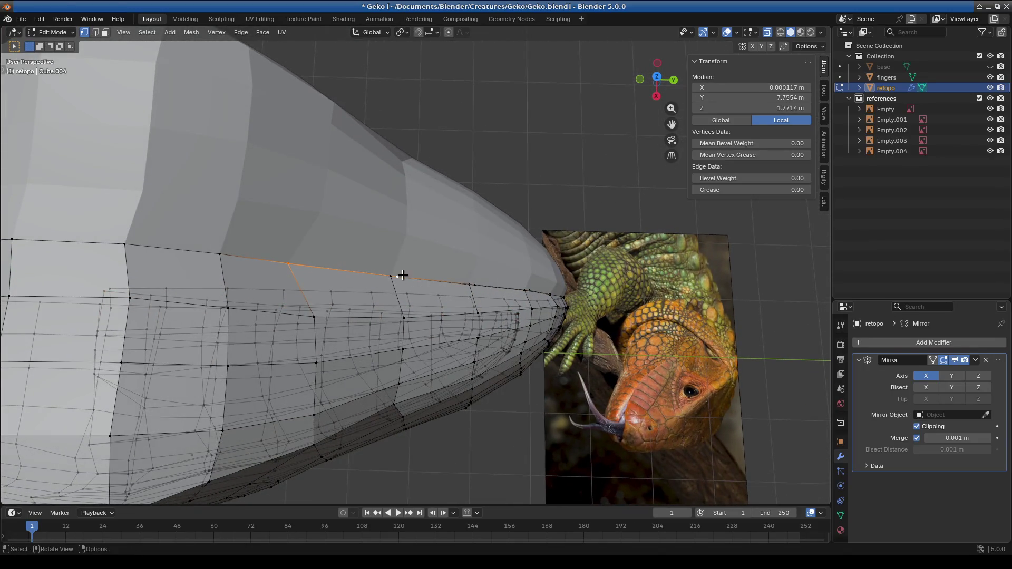
scroll(403, 274, up, 3)
scroll(378, 283, down, 2)
click(334, 259)
middle_drag(334, 258, 380, 245)
click(378, 251)
key(g)
click(392, 265)
Step: Merge stray vertex pairs along the jaw's centre seam with M > At Center
click(486, 278)
mouse_move(490, 280)
middle_down()
mouse_move(459, 285)
mouse_move(392, 242)
middle_up()
key(m)
click(392, 240)
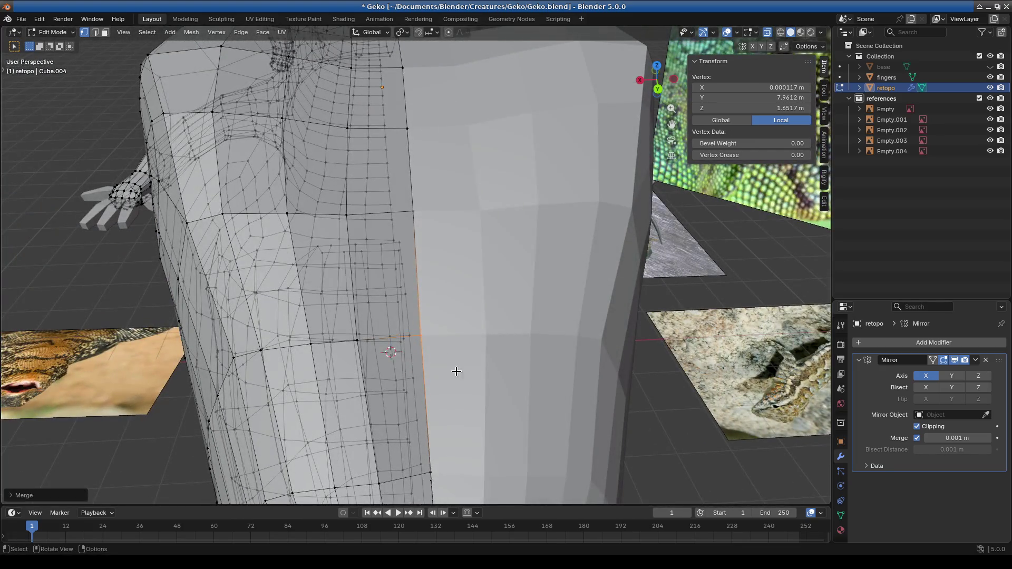
middle_drag(452, 354, 460, 300)
mouse_move(461, 350)
middle_down()
mouse_move(493, 380)
mouse_move(497, 334)
mouse_move(477, 331)
mouse_move(536, 334)
middle_up()
click(468, 330)
key(m)
click(469, 330)
Step: Grab-move a jaw edge and nearby vertices to even out the snout
shift+click(585, 340)
key(g)
click(602, 349)
click(590, 340)
key(g)
click(599, 343)
click(564, 299)
key(g)
click(576, 308)
Step: Nudge head vertices into place, leaving a seam vertex at X 0, Y 8.35 m, Z 1.461 m
click(438, 172)
key(g)
click(497, 217)
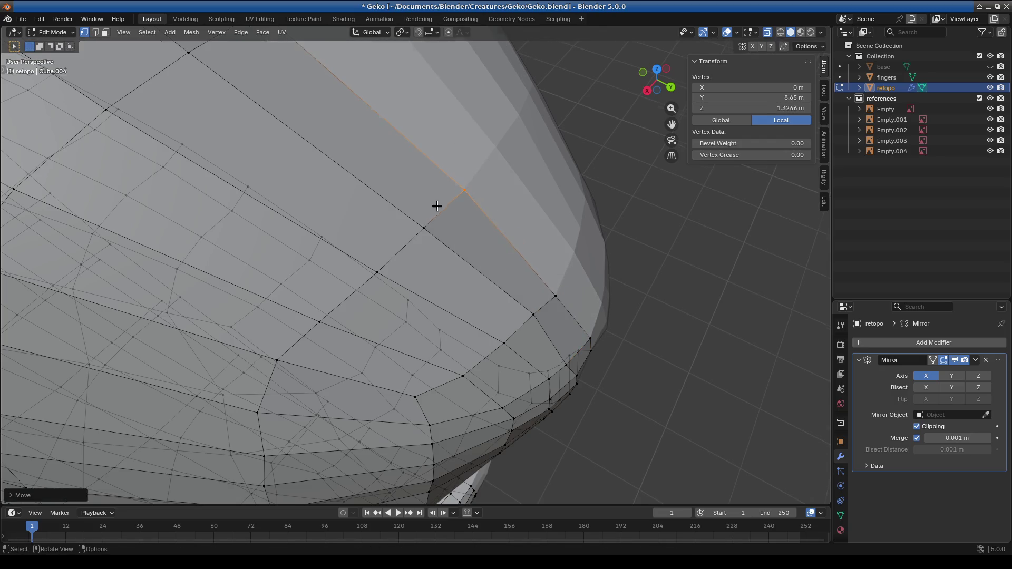
scroll(437, 202, down, 5)
click(402, 192)
key(g)
click(410, 204)
mouse_move(409, 204)
middle_down()
mouse_move(467, 268)
mouse_move(409, 214)
mouse_move(420, 219)
middle_up()
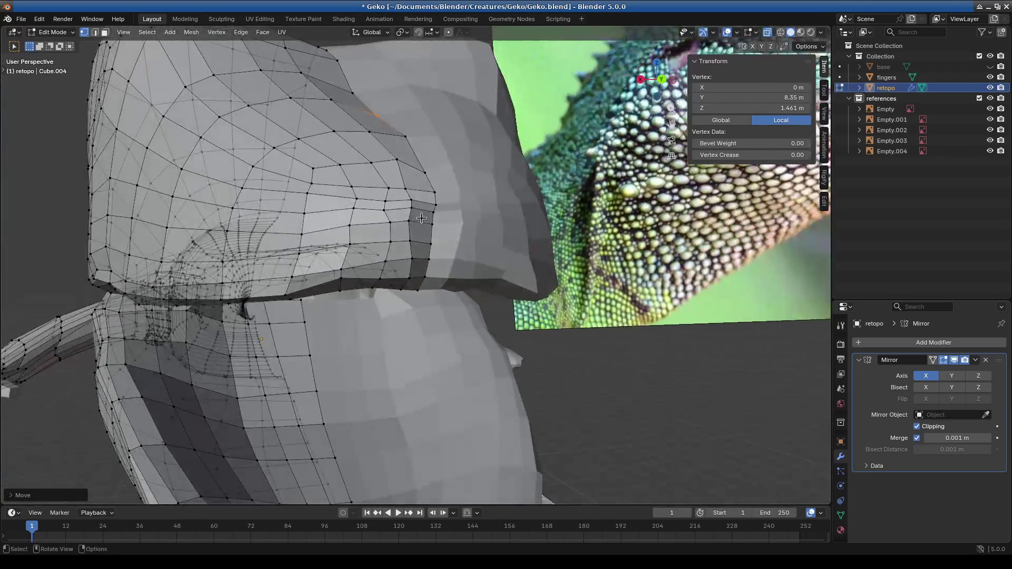
Step: Pull the vertical edge loop at the front of the head forward along Y
alt+click(429, 253)
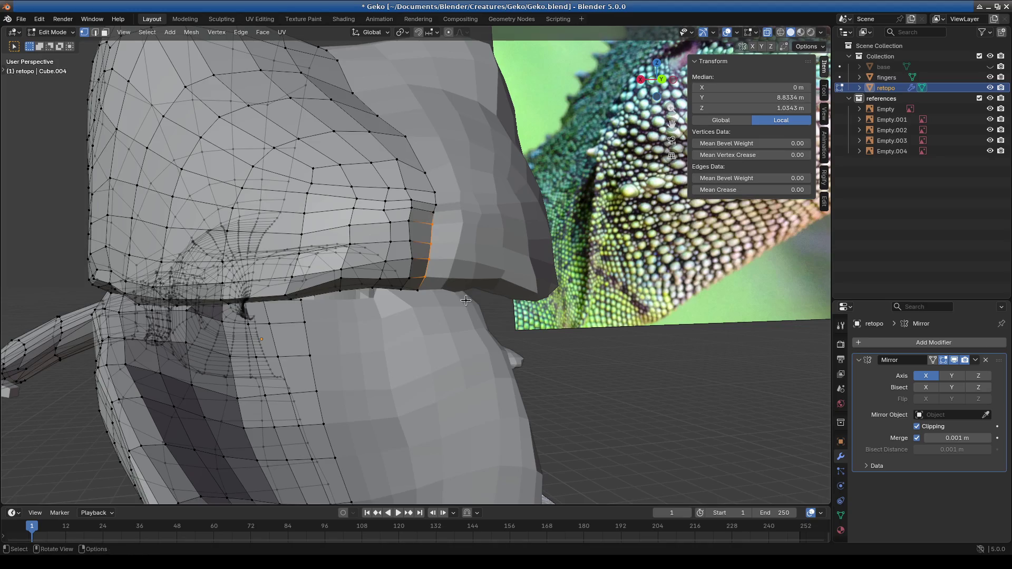
key(g)
key(x)
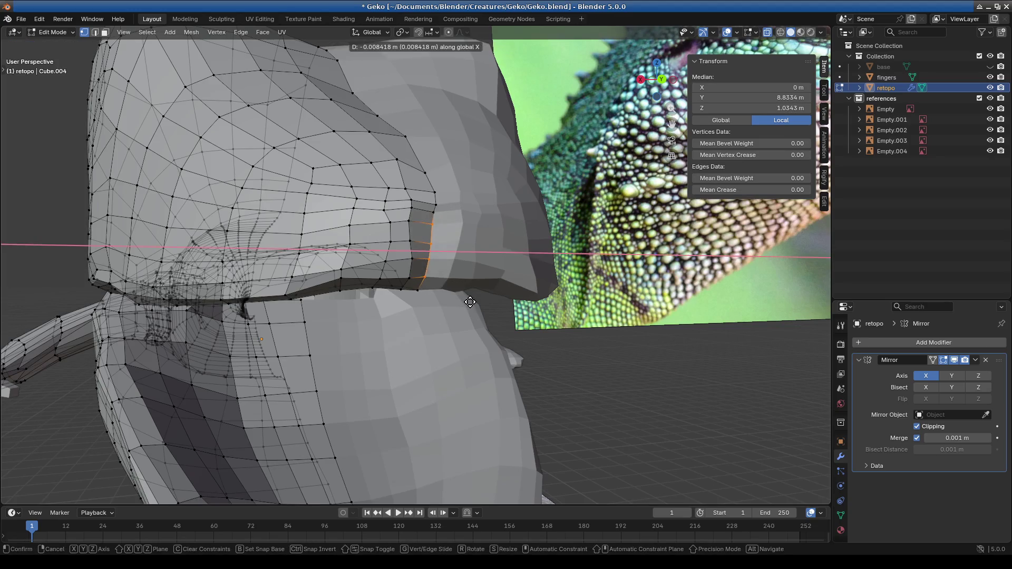
key(y)
click(468, 293)
Step: Move single head vertices along Y, one ending at Y 8.6488 m, Z 0.95659 m
click(435, 209)
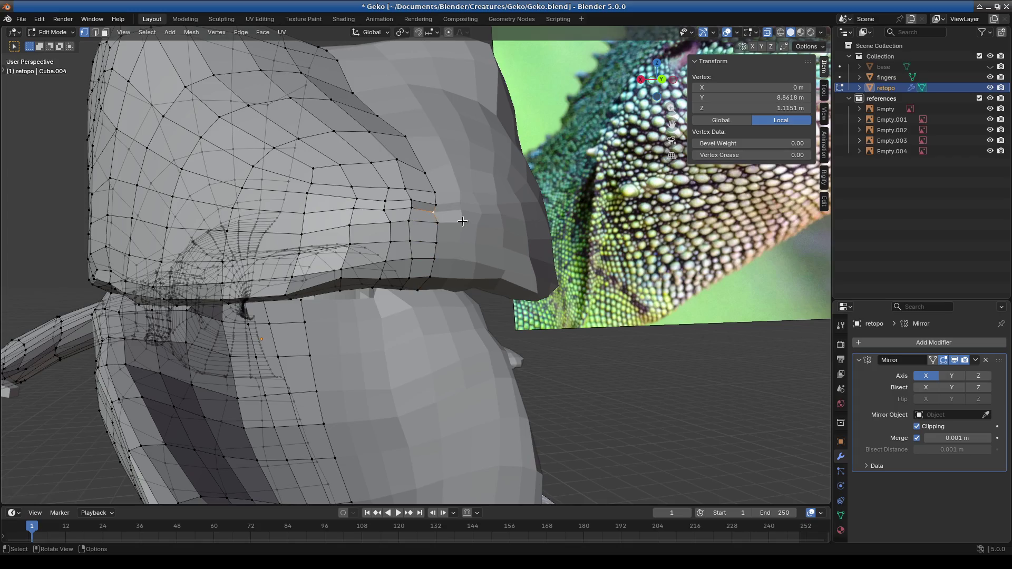
key(g)
key(y)
click(437, 298)
middle_drag(436, 298, 382, 296)
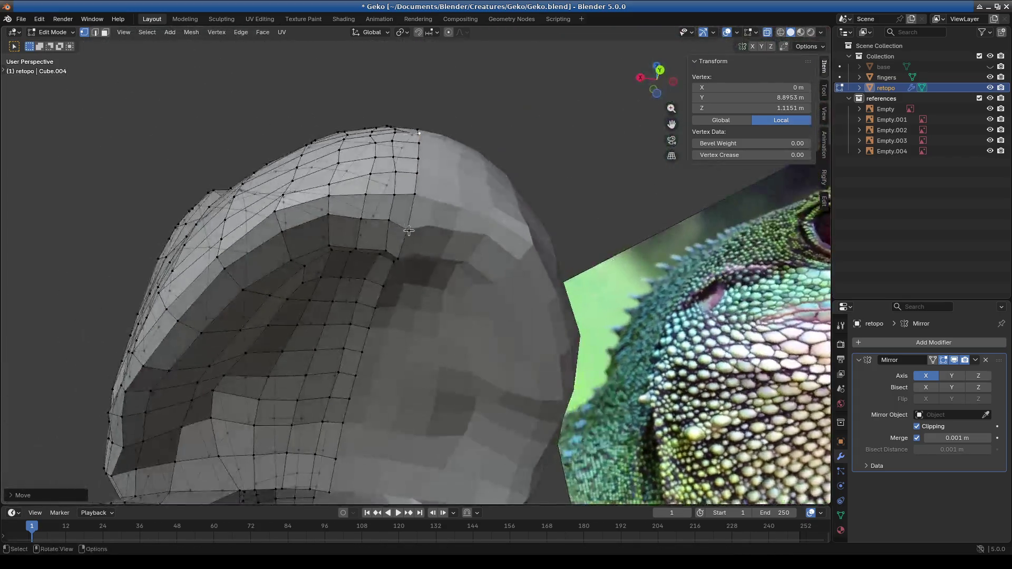
key(g)
key(y)
click(416, 232)
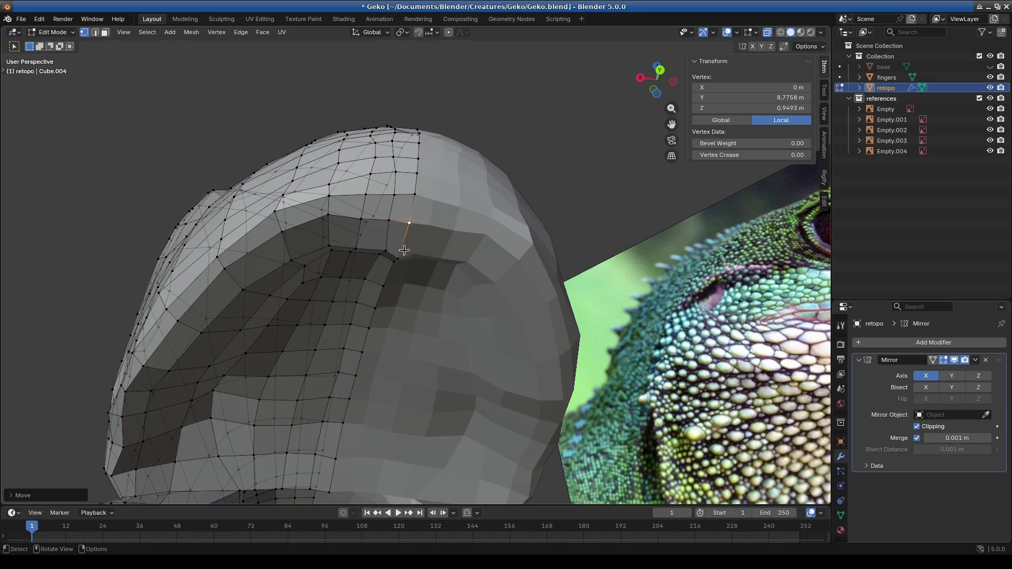
mouse_move(414, 248)
middle_down()
mouse_move(401, 396)
mouse_move(473, 410)
mouse_move(364, 352)
mouse_move(433, 366)
middle_up()
mouse_move(345, 350)
middle_down()
mouse_move(398, 286)
mouse_move(294, 310)
middle_up()
scroll(414, 279, down, 5)
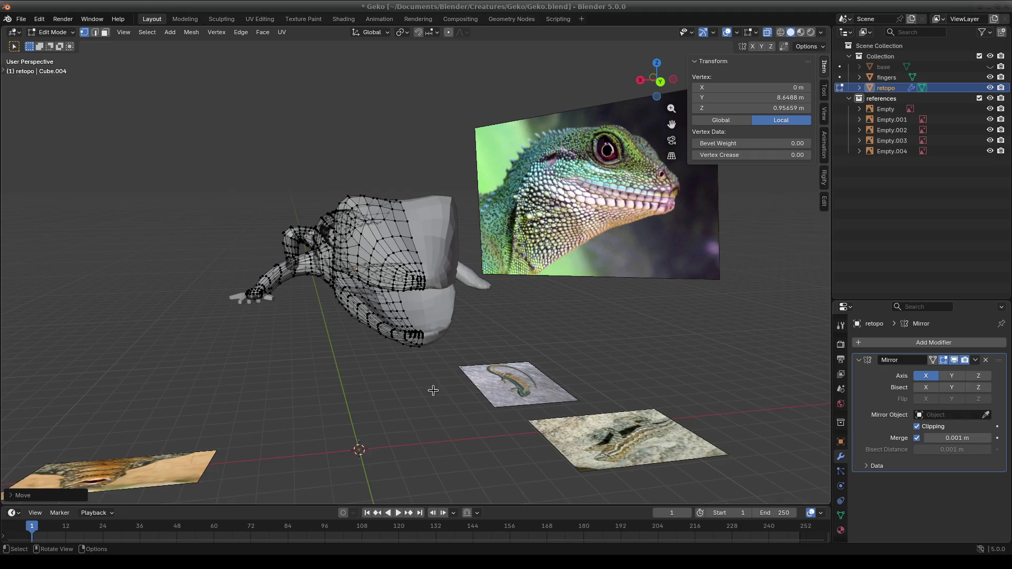
Step: Orbit closer around the gecko head and select another head vertex
scroll(540, 380, up, 5)
mouse_move(540, 379)
middle_down()
mouse_move(434, 379)
mouse_move(396, 245)
mouse_move(364, 225)
middle_up()
scroll(396, 244, up, 5)
scroll(396, 245, down, 3)
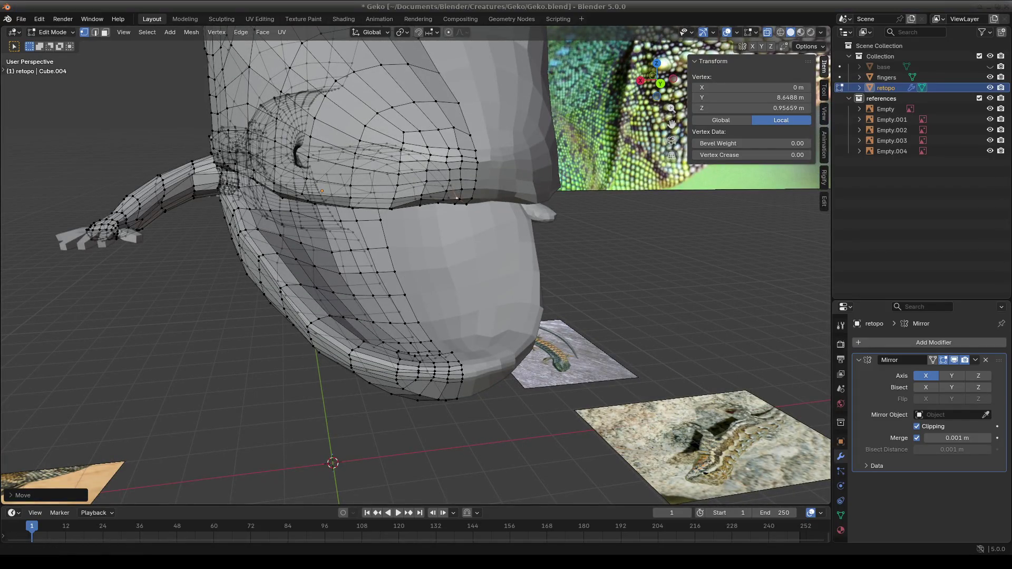
mouse_move(316, 327)
middle_down()
mouse_move(369, 321)
mouse_move(284, 329)
mouse_move(377, 274)
middle_up()
click(377, 274)
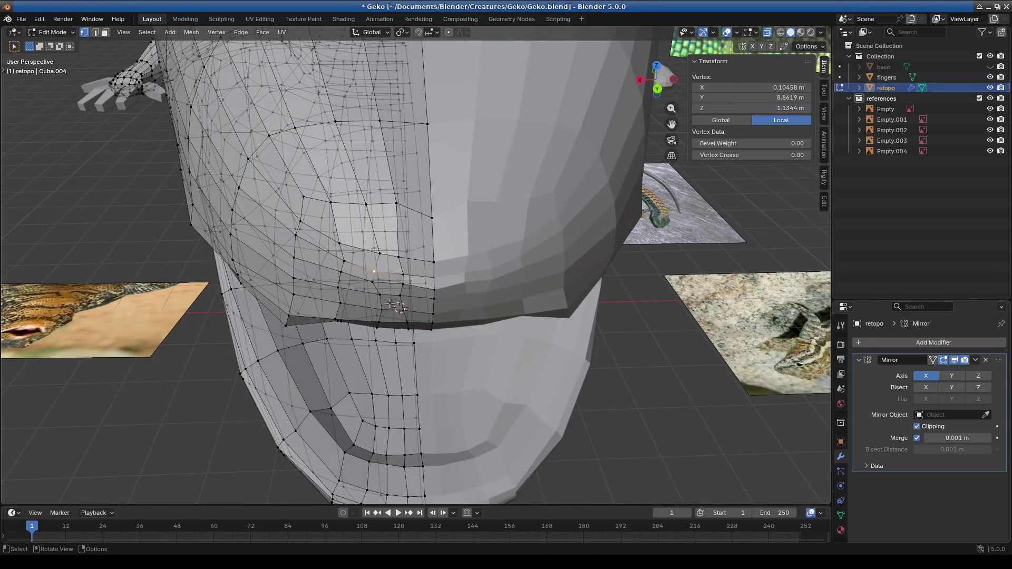
scroll(418, 263, down, 2)
Step: Switch the mesh briefly to Vertex Paint, then to Sculpt Mode
click(53, 32)
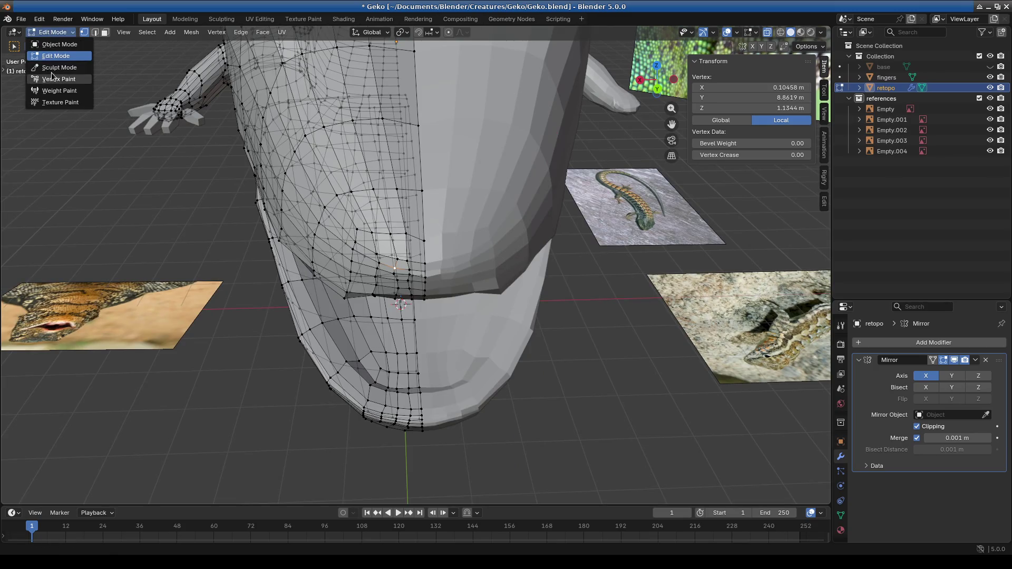
click(51, 72)
click(55, 32)
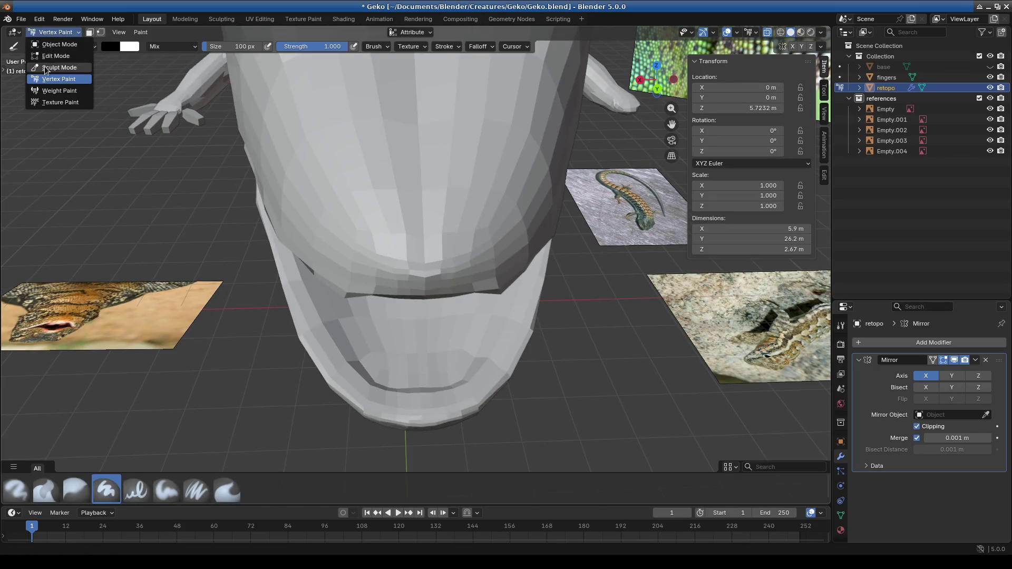
click(52, 61)
Step: Smooth-brush around the mouth and inside the jaws, then open the Shading workspace
mouse_move(397, 271)
mouse_down()
mouse_move(413, 271)
mouse_move(385, 266)
mouse_move(415, 269)
mouse_move(375, 288)
mouse_up()
middle_drag(376, 289, 409, 158)
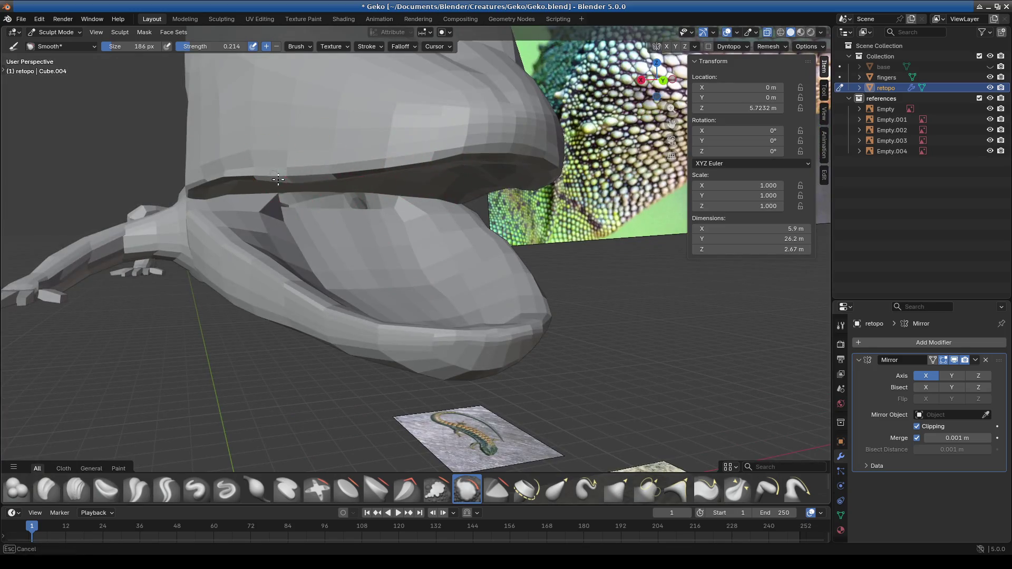
middle_drag(290, 180, 296, 183)
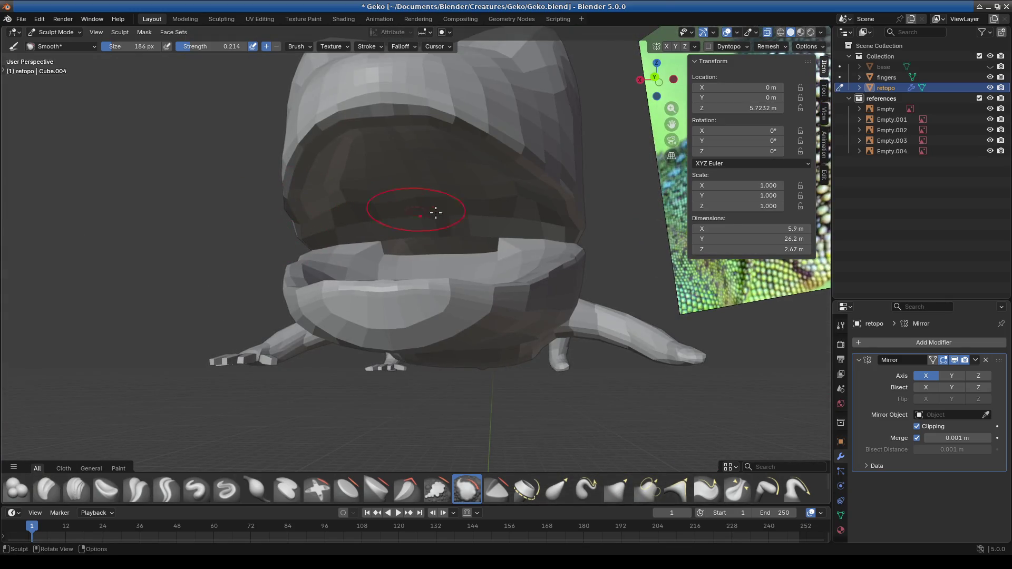
mouse_move(372, 161)
middle_down()
mouse_move(422, 178)
mouse_move(379, 146)
middle_up()
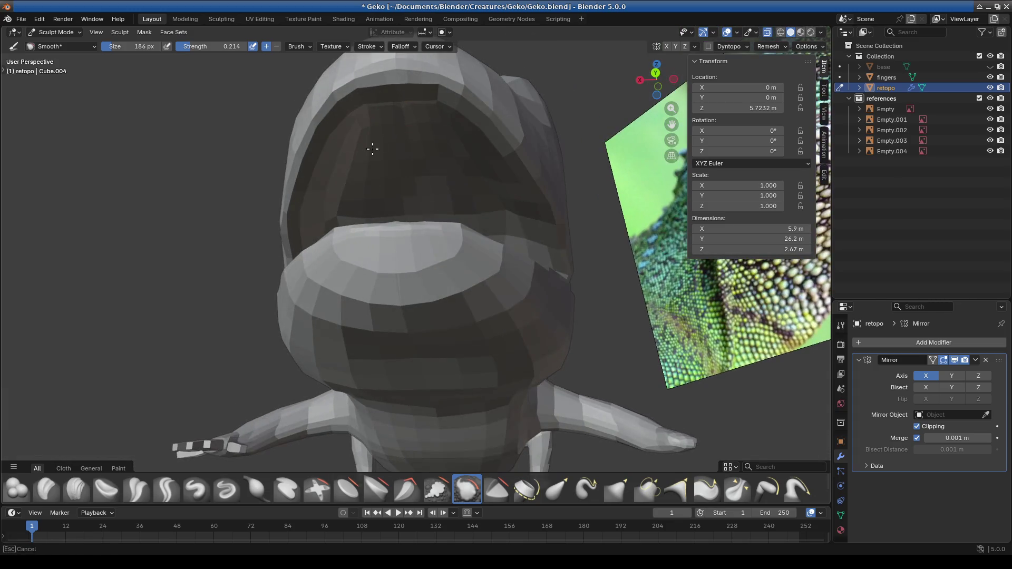
mouse_move(372, 217)
middle_down()
mouse_move(339, 220)
mouse_move(407, 238)
mouse_move(327, 215)
mouse_move(362, 246)
middle_up()
mouse_move(463, 237)
middle_down()
mouse_move(361, 283)
mouse_move(580, 286)
mouse_move(428, 317)
middle_up()
scroll(481, 226, up, 5)
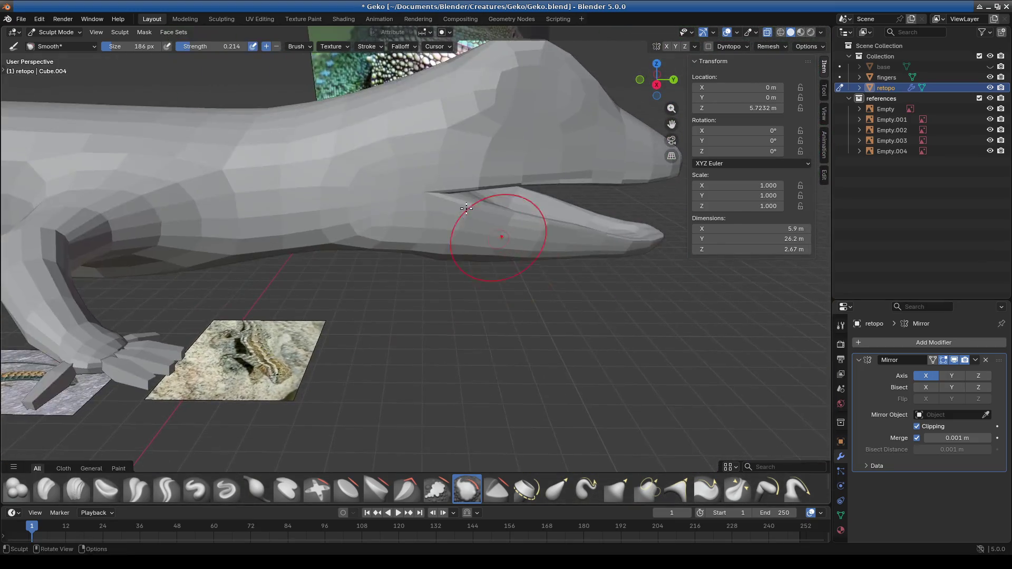
click(353, 23)
scroll(469, 144, down, 4)
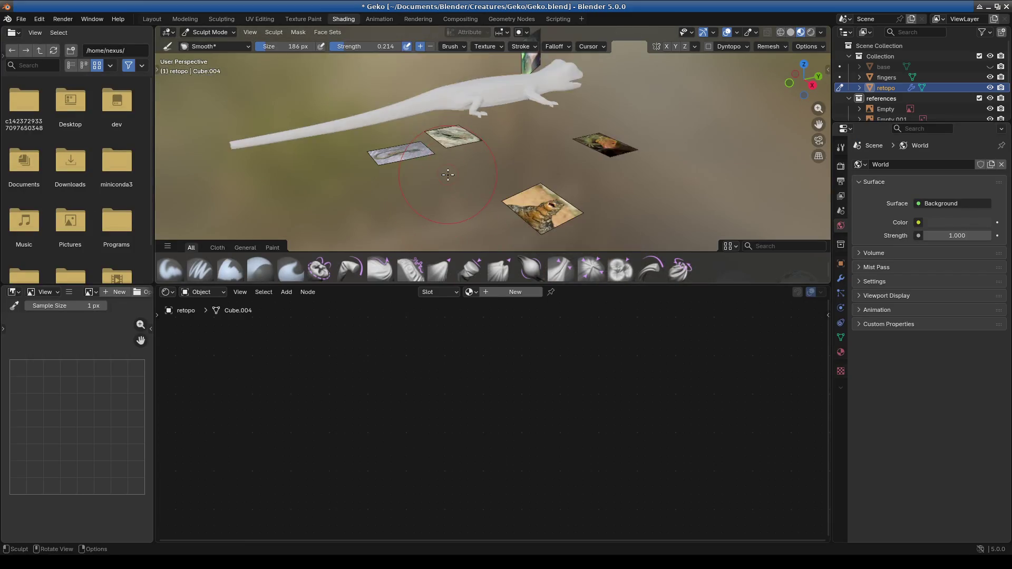
Step: Orbit the gecko and enlarge the Shading 3D view over the node editor
mouse_move(469, 143)
middle_down()
mouse_move(469, 158)
mouse_move(585, 208)
middle_up()
scroll(469, 159, up, 5)
middle_drag(518, 200, 513, 184)
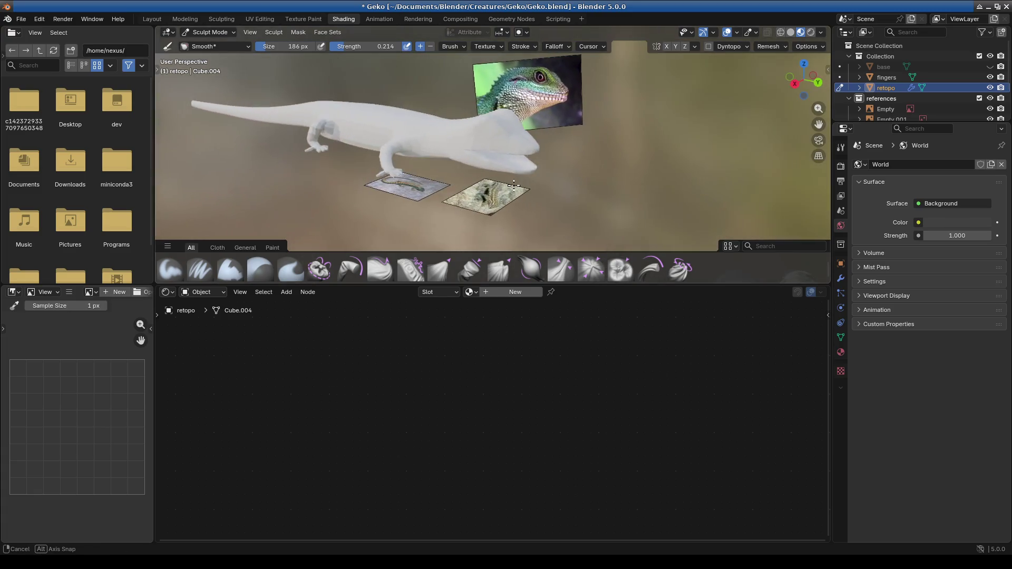
scroll(504, 177, up, 1)
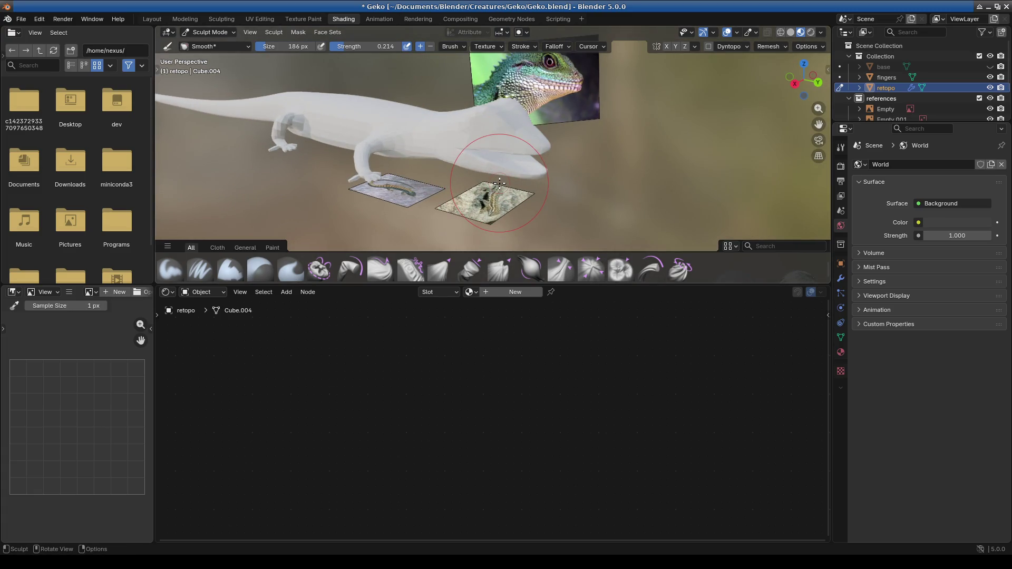
drag(594, 284, 585, 414)
mouse_move(487, 311)
middle_down()
mouse_move(484, 302)
mouse_move(445, 314)
mouse_move(540, 294)
mouse_move(509, 274)
middle_up()
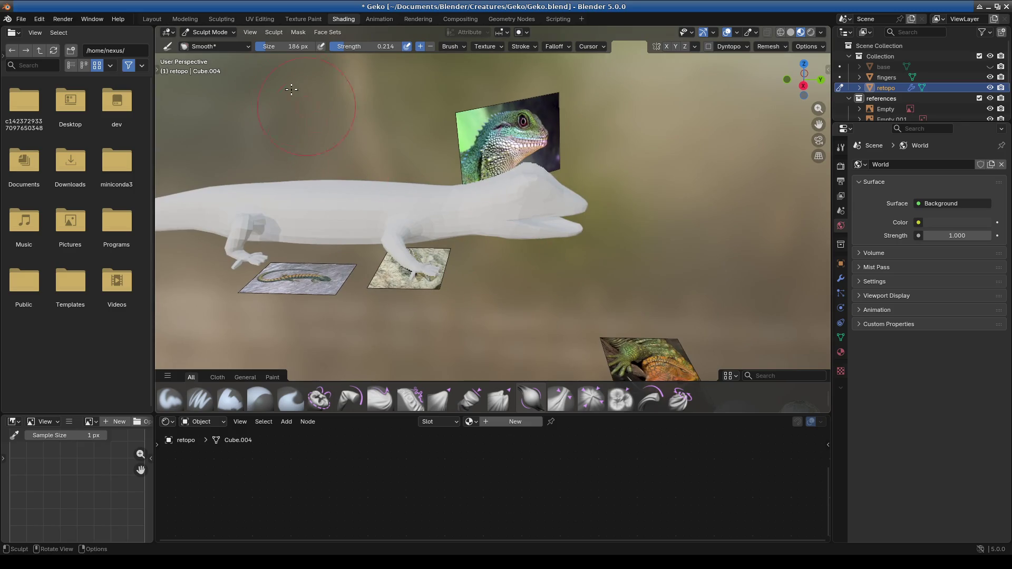
click(205, 35)
Step: Open UV Editing, widen the 3D view beside the UV editor, and select the centre edge loop
click(260, 20)
mouse_move(751, 225)
middle_down()
mouse_move(576, 312)
mouse_move(534, 284)
middle_up()
drag(414, 238, 243, 238)
mouse_move(369, 316)
middle_down()
mouse_move(535, 350)
mouse_move(460, 360)
mouse_move(587, 375)
mouse_move(522, 372)
middle_up()
alt+click(556, 315)
mouse_move(556, 315)
middle_down()
mouse_move(624, 355)
mouse_move(555, 381)
mouse_move(514, 379)
middle_up()
Step: Open and dismiss the vertex context, merge and mode menus without making changes
right_click(514, 377)
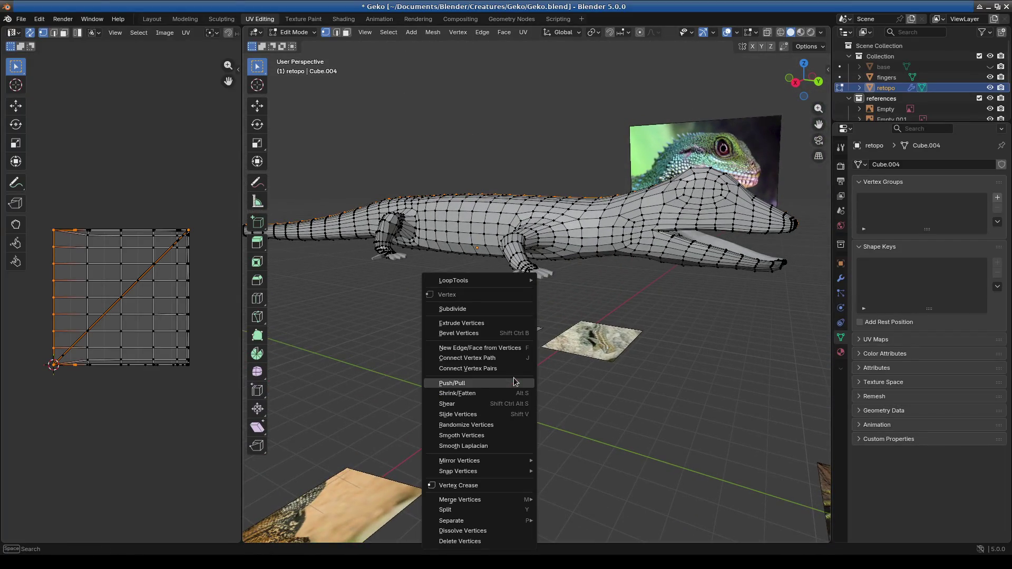
key(Escape)
key(m)
key(Escape)
right_click(497, 361)
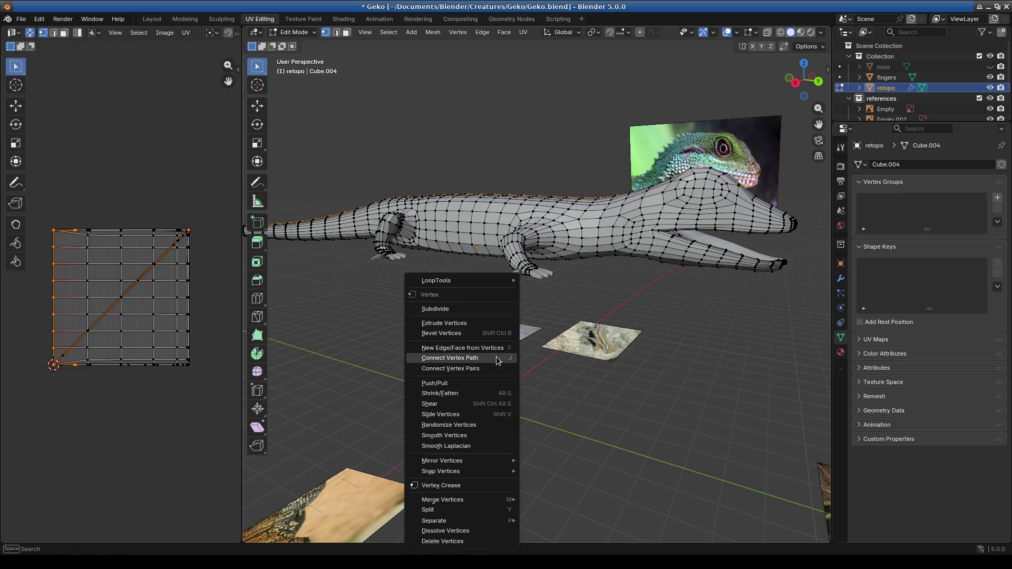
click(291, 33)
click(293, 32)
right_click(465, 319)
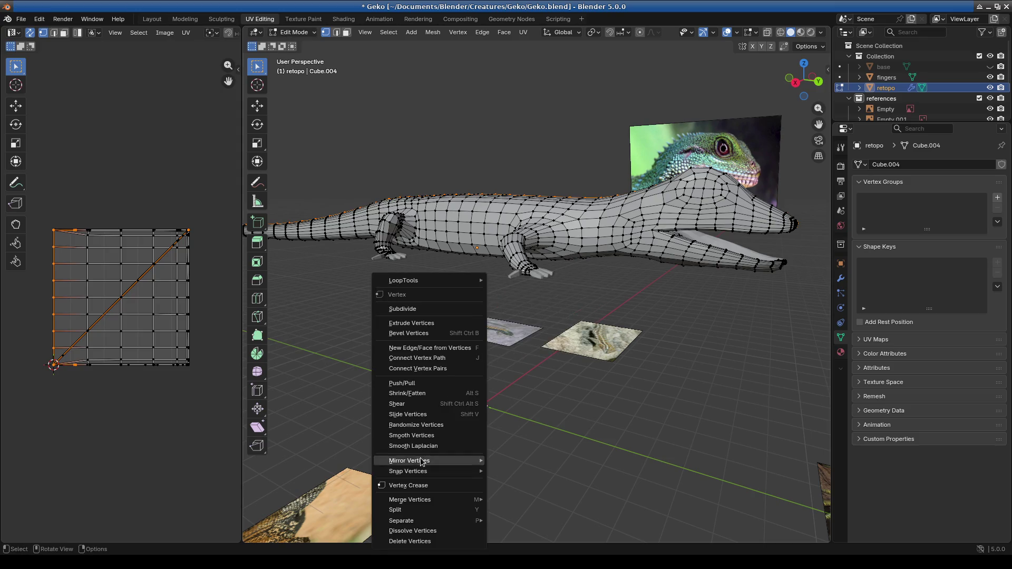
Step: Return to the Layout workspace and put the retopo mesh in Edit Mode
click(151, 19)
middle_drag(484, 256, 401, 314)
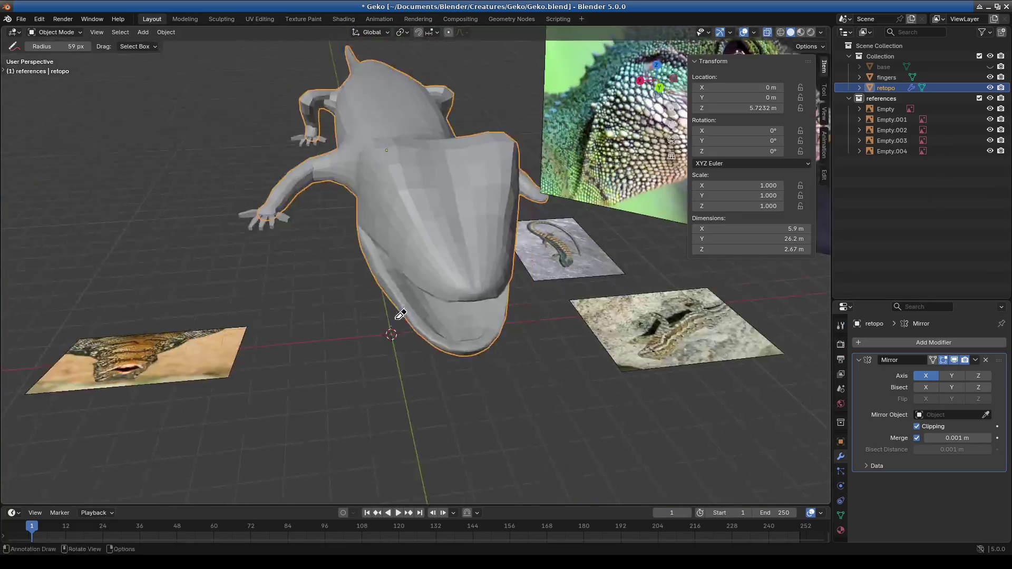
click(59, 35)
click(57, 57)
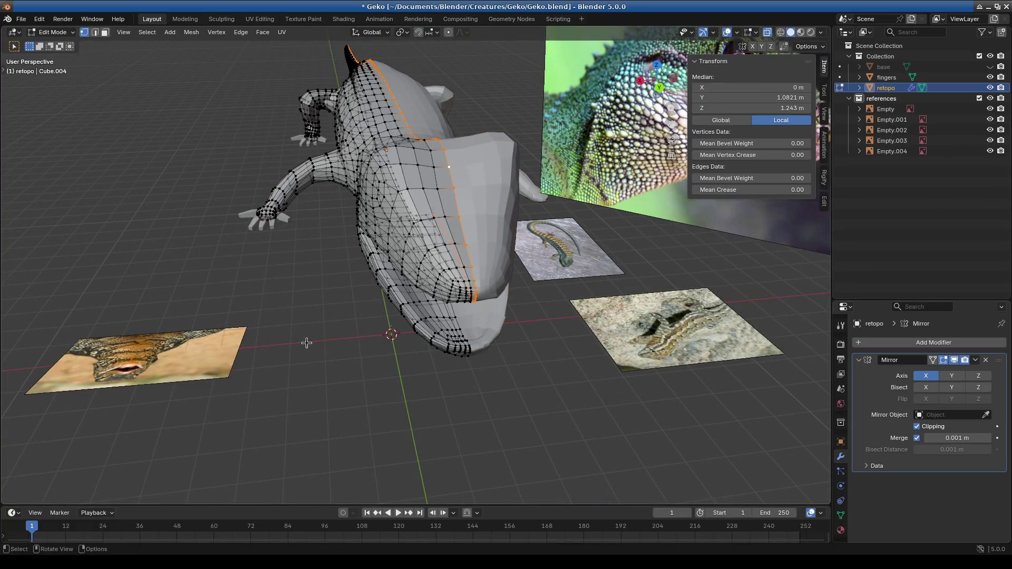
right_click(305, 345)
click(516, 390)
Step: Switch to edge select and mark the gecko's centre-line loop as a seam
click(94, 32)
right_click(181, 206)
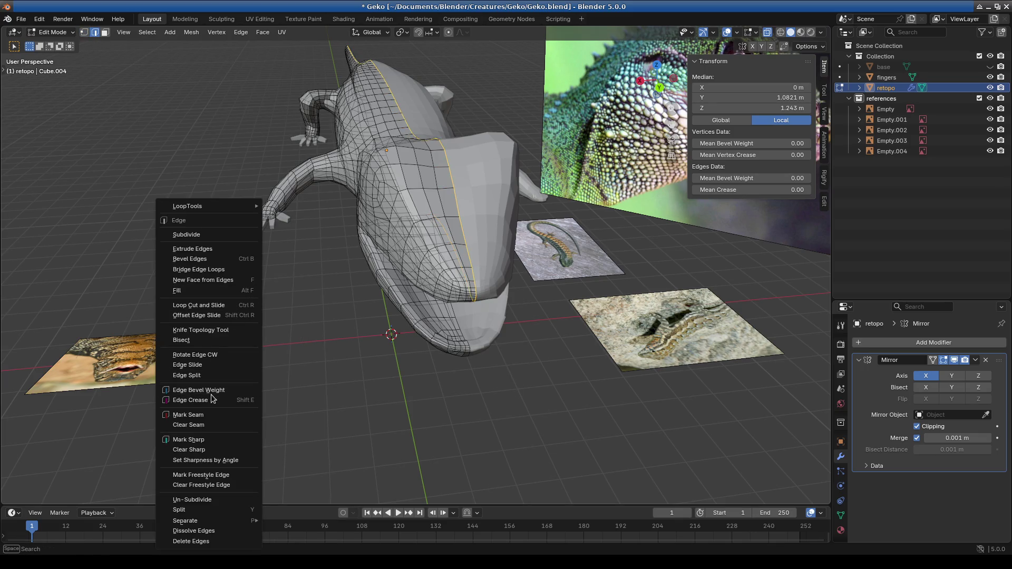
click(214, 419)
Step: Mark the selected edges on the side of the gecko as a seam
middle_drag(369, 316, 433, 277)
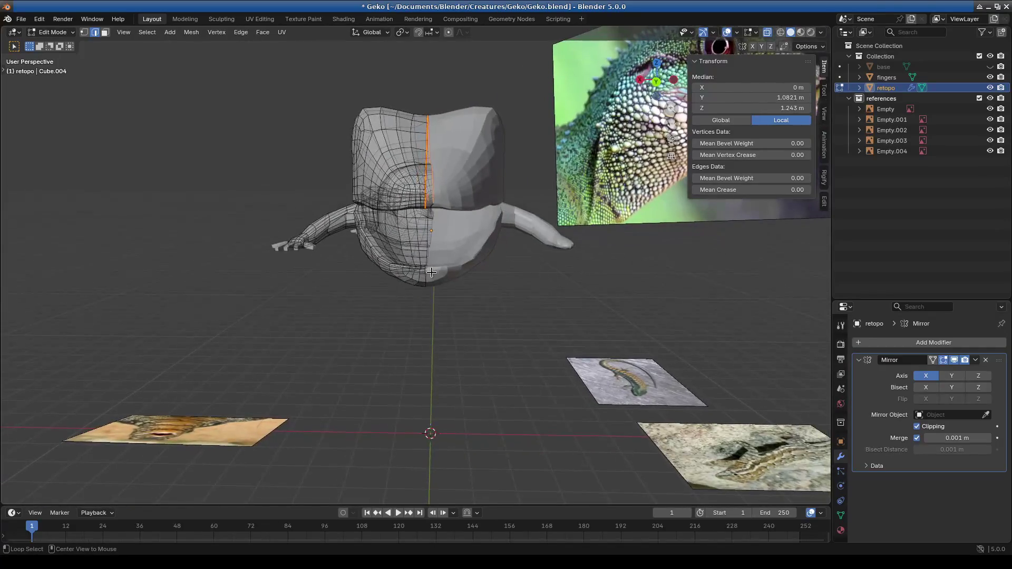
middle_drag(439, 321, 362, 327)
right_click(370, 384)
click(370, 384)
Step: Select the edge loop running down the body side and mark it as a seam
mouse_move(354, 386)
middle_down()
mouse_move(520, 384)
mouse_move(463, 327)
mouse_move(379, 294)
mouse_move(423, 295)
middle_up()
alt+click(492, 233)
middle_drag(492, 233, 369, 316)
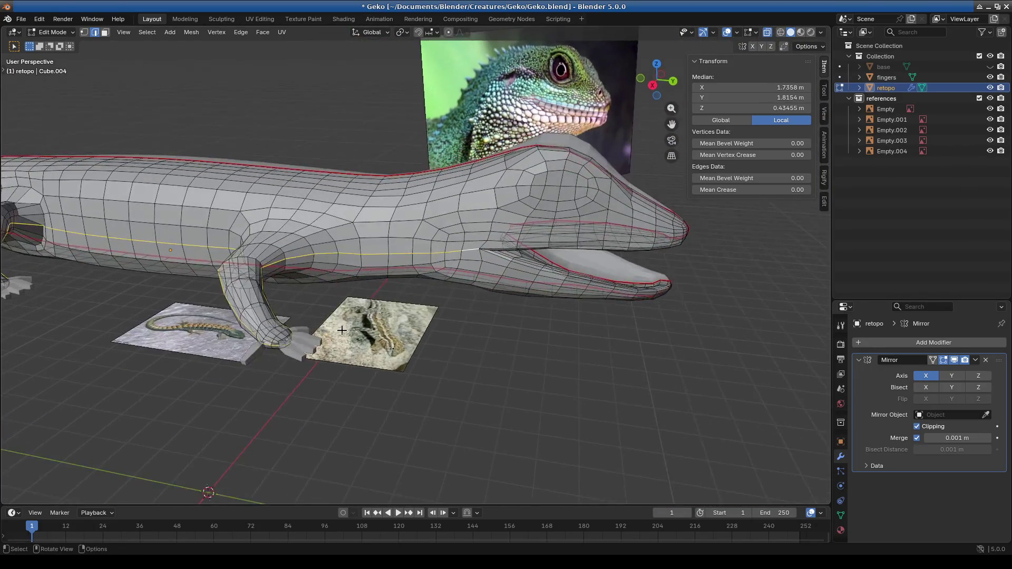
scroll(369, 317, down, 4)
scroll(385, 338, up, 4)
scroll(385, 338, up, 10)
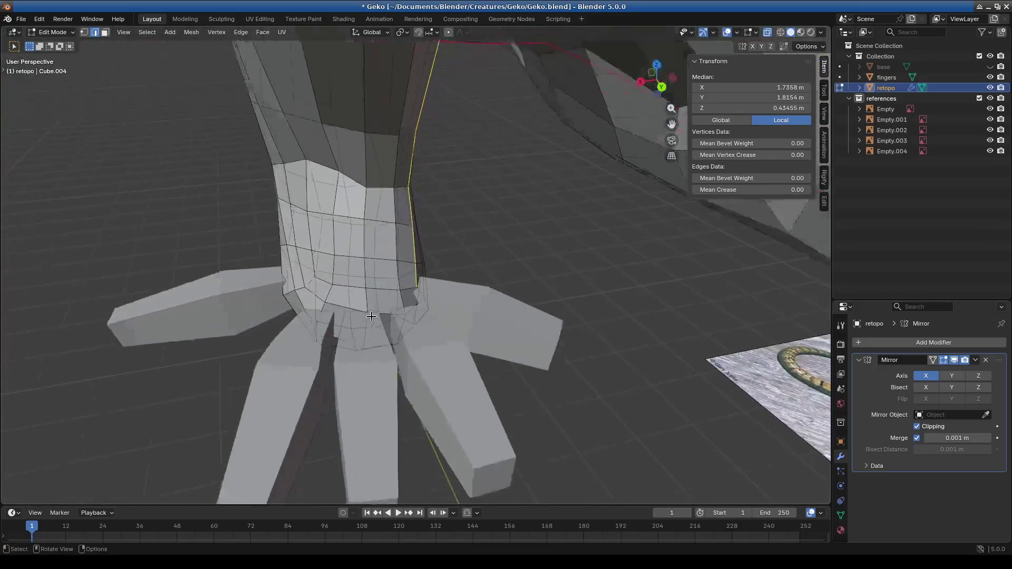
mouse_move(372, 316)
middle_down()
mouse_move(327, 311)
mouse_move(285, 285)
mouse_move(531, 339)
mouse_move(461, 330)
middle_up()
scroll(421, 317, down, 6)
right_click(396, 313)
click(367, 310)
Step: Mark the edge loop around the front leg as a seam
mouse_move(367, 310)
middle_down()
mouse_move(416, 290)
mouse_move(373, 311)
mouse_move(333, 234)
mouse_move(479, 334)
mouse_move(454, 329)
mouse_move(421, 353)
mouse_move(461, 345)
mouse_move(348, 334)
mouse_move(359, 348)
mouse_move(464, 327)
mouse_move(506, 335)
middle_up()
right_click(348, 238)
click(348, 239)
scroll(546, 356, down, 4)
scroll(520, 337, up, 4)
scroll(520, 337, up, 3)
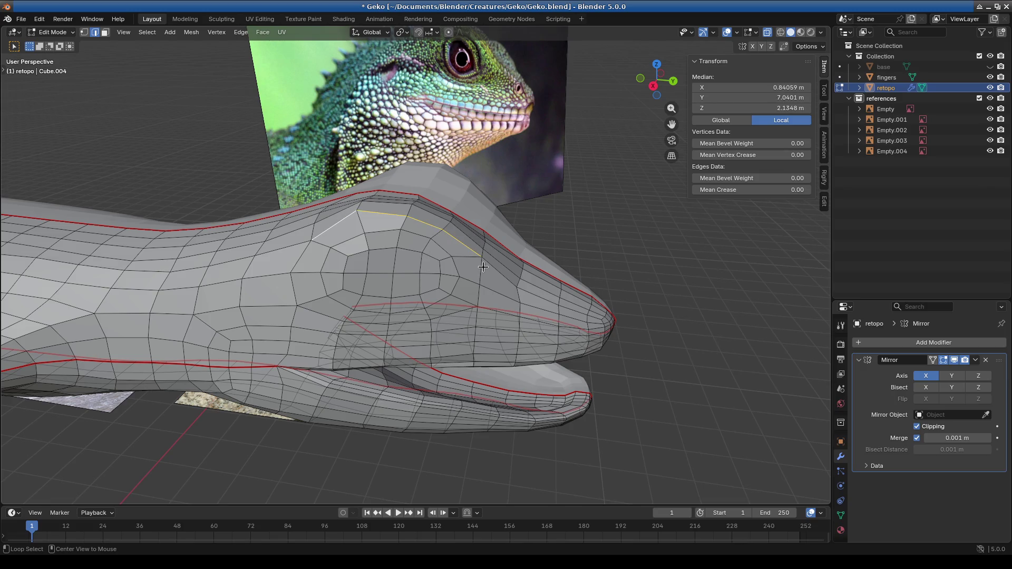
Step: Mark the loop around the gecko's head dome as a seam
right_click(294, 283)
click(336, 291)
mouse_move(336, 291)
middle_down()
mouse_move(403, 392)
mouse_move(382, 295)
mouse_move(441, 384)
middle_up()
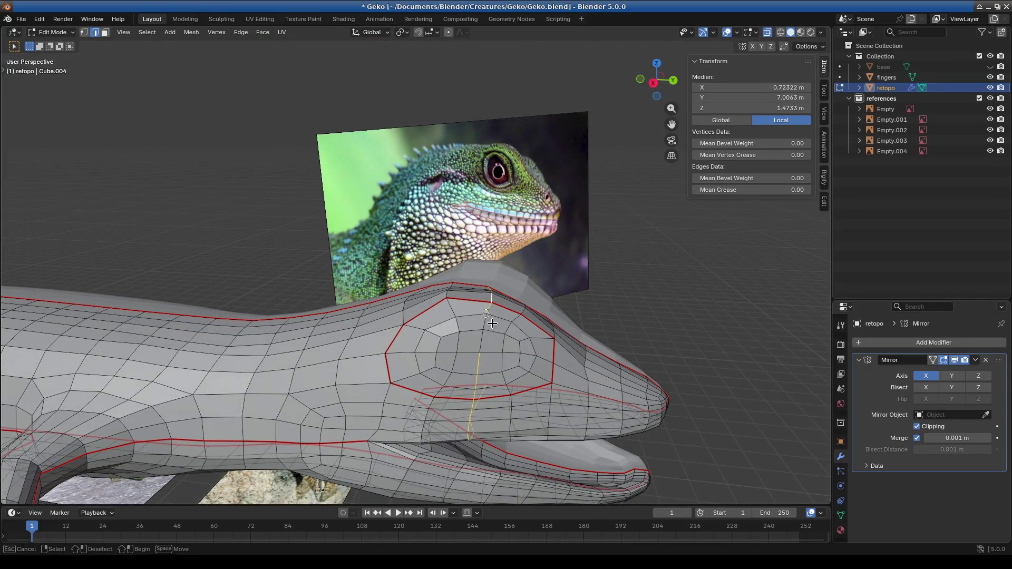
middle_drag(486, 379, 483, 346)
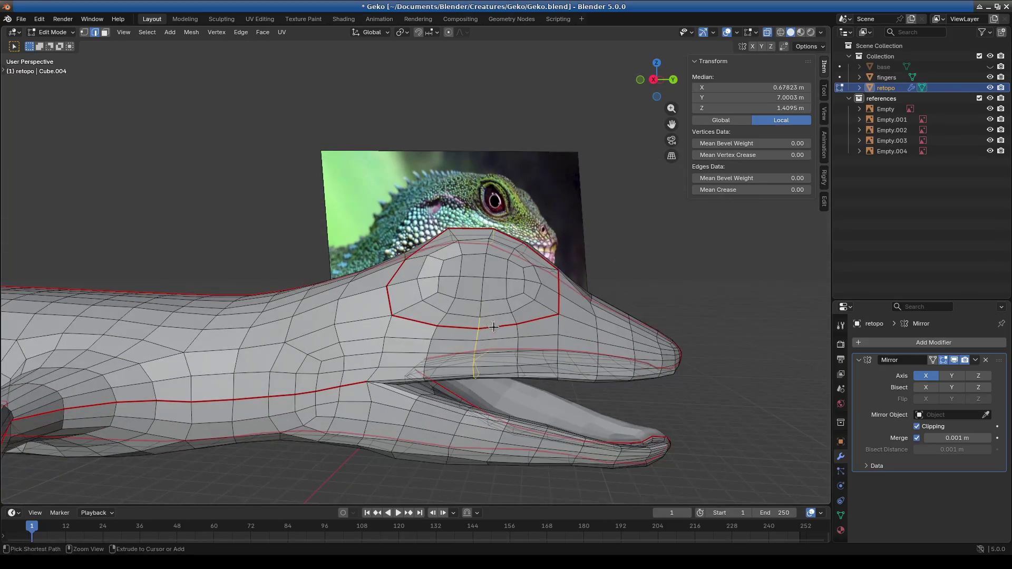
mouse_move(538, 364)
middle_down()
mouse_move(487, 270)
mouse_move(378, 264)
middle_up()
scroll(298, 259, up, 8)
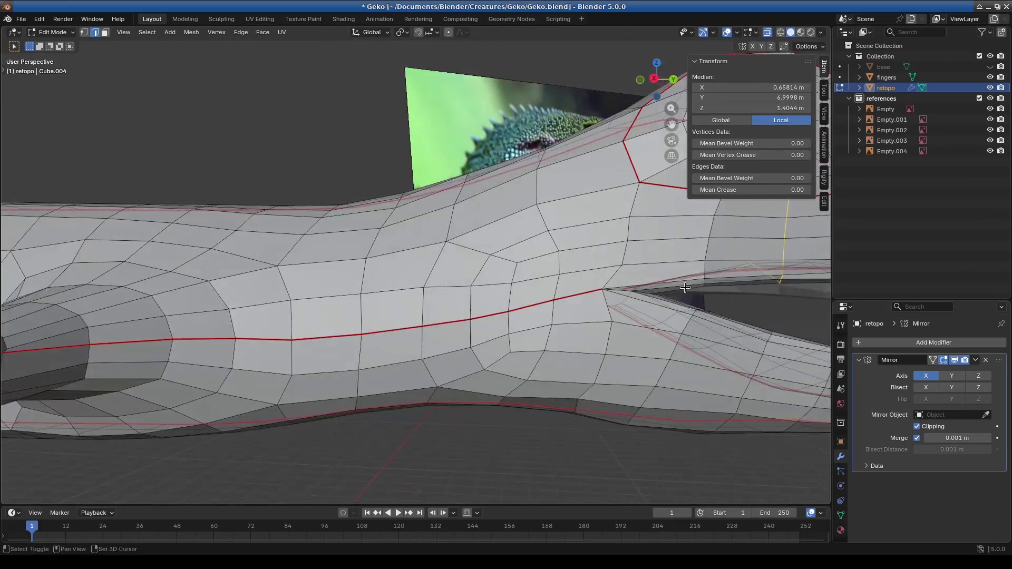
middle_drag(685, 288, 441, 297)
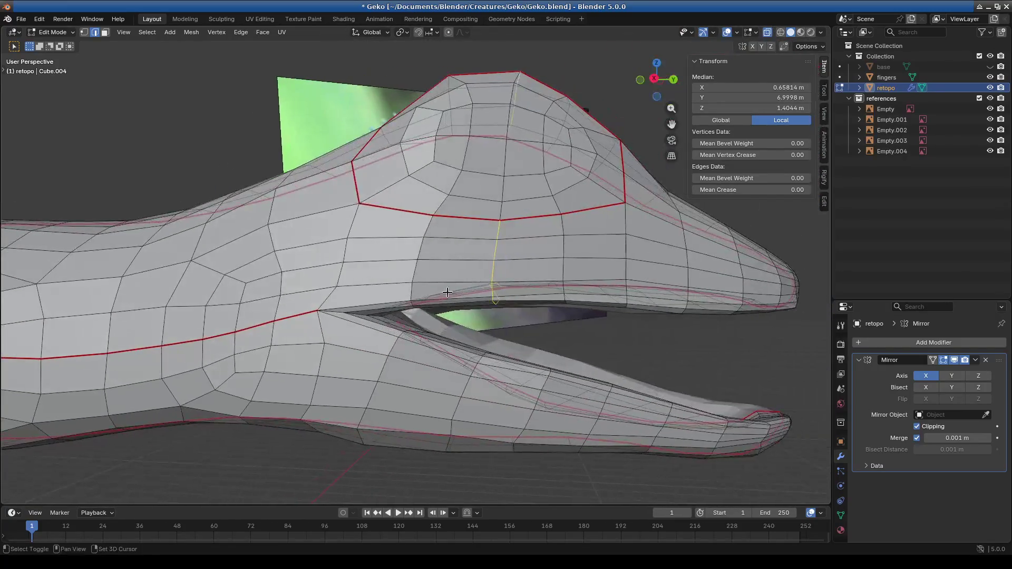
middle_drag(469, 215, 522, 297)
Step: Mark seams along the mouth and jaw edges
right_click(522, 297)
click(490, 299)
mouse_move(482, 332)
middle_down()
mouse_move(445, 258)
mouse_move(368, 295)
mouse_move(448, 312)
mouse_move(426, 340)
mouse_move(448, 364)
mouse_move(506, 381)
mouse_move(487, 370)
middle_up()
right_click(393, 337)
click(393, 337)
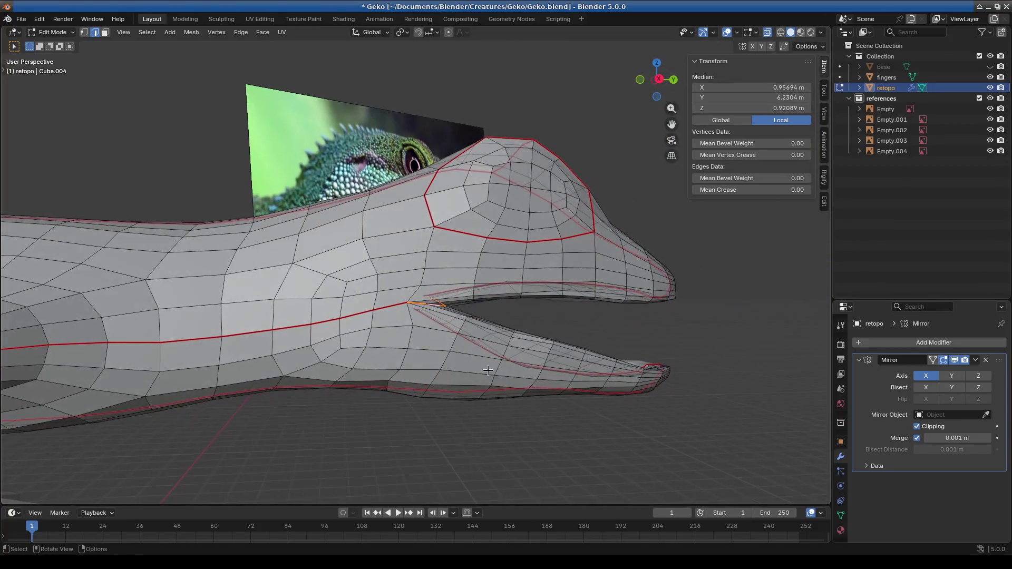
right_click(429, 243)
click(429, 265)
mouse_move(430, 265)
middle_down()
mouse_move(464, 333)
mouse_move(484, 319)
middle_up()
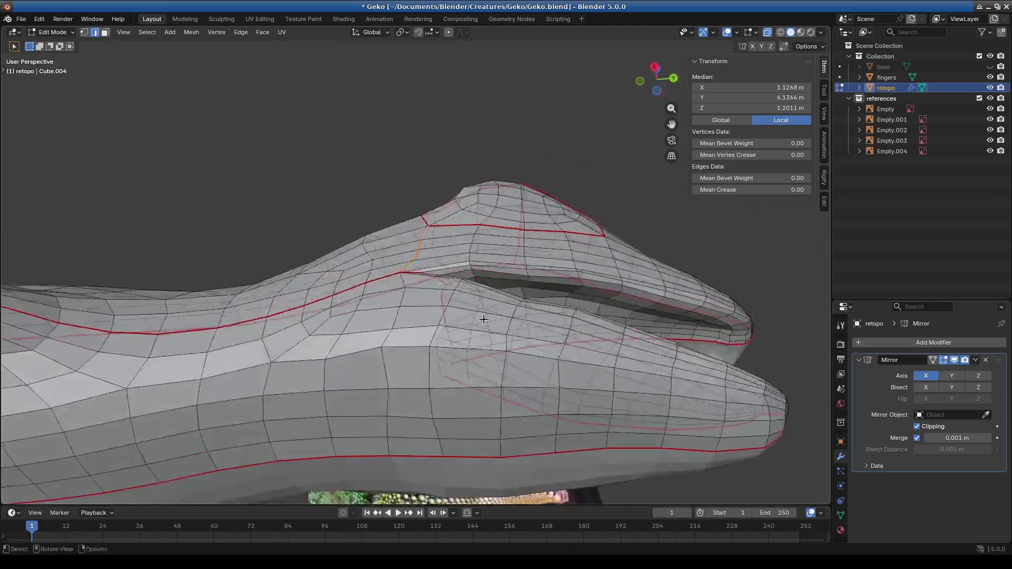
Step: Mark the cheek edges as a seam, fixing an accidental Mark Sharp, then clear the selection
right_click(390, 450)
click(390, 450)
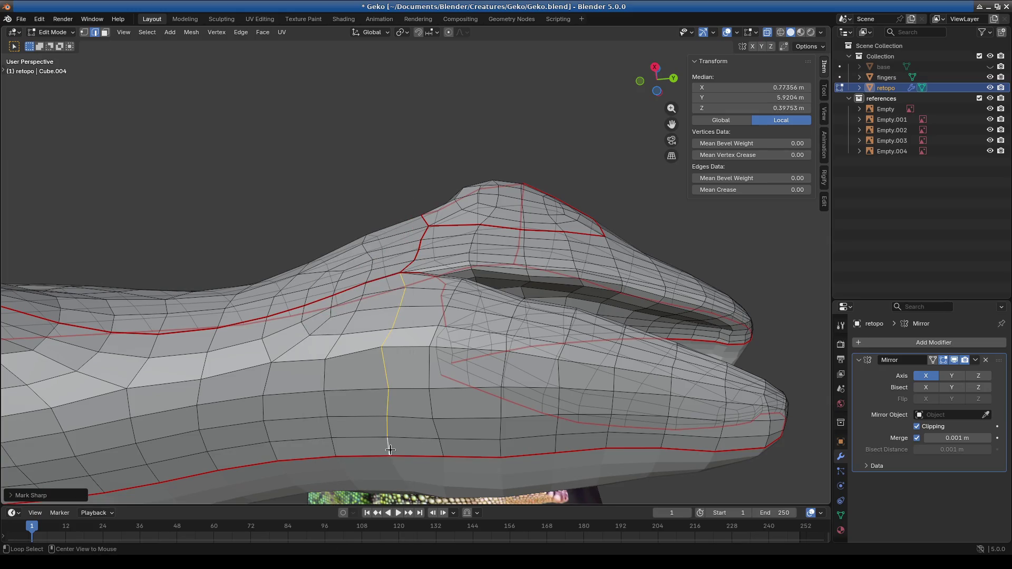
right_click(390, 449)
click(379, 417)
mouse_move(378, 417)
middle_down()
mouse_move(513, 422)
mouse_move(283, 454)
mouse_move(368, 418)
mouse_move(294, 401)
middle_up()
click(513, 423)
mouse_move(429, 402)
middle_down()
mouse_move(427, 330)
mouse_move(503, 310)
mouse_move(483, 353)
mouse_move(432, 316)
mouse_move(411, 398)
middle_up()
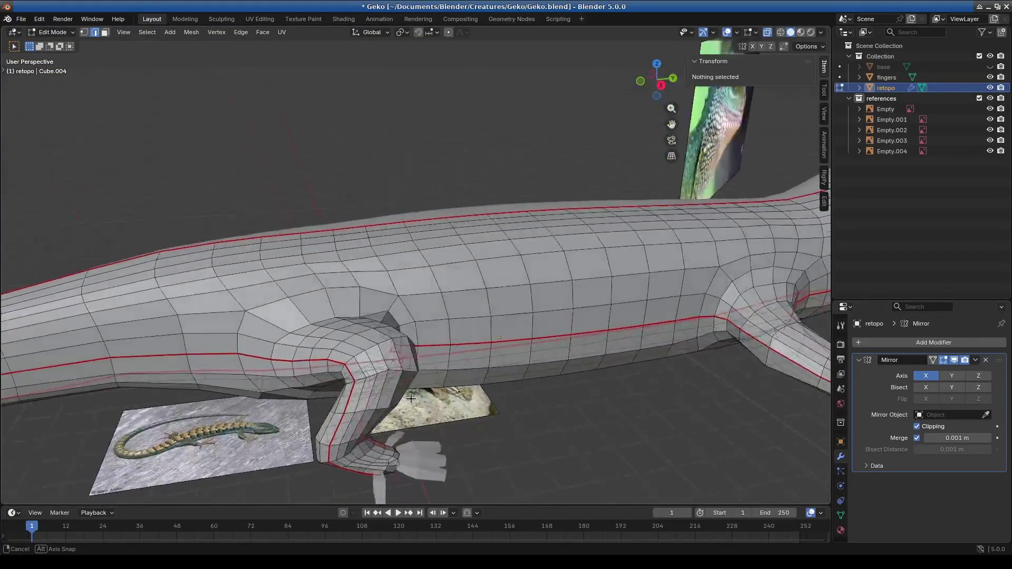
Step: Select the edge loop where a leg joins the body and inspect it
scroll(411, 399, up, 5)
alt+click(366, 323)
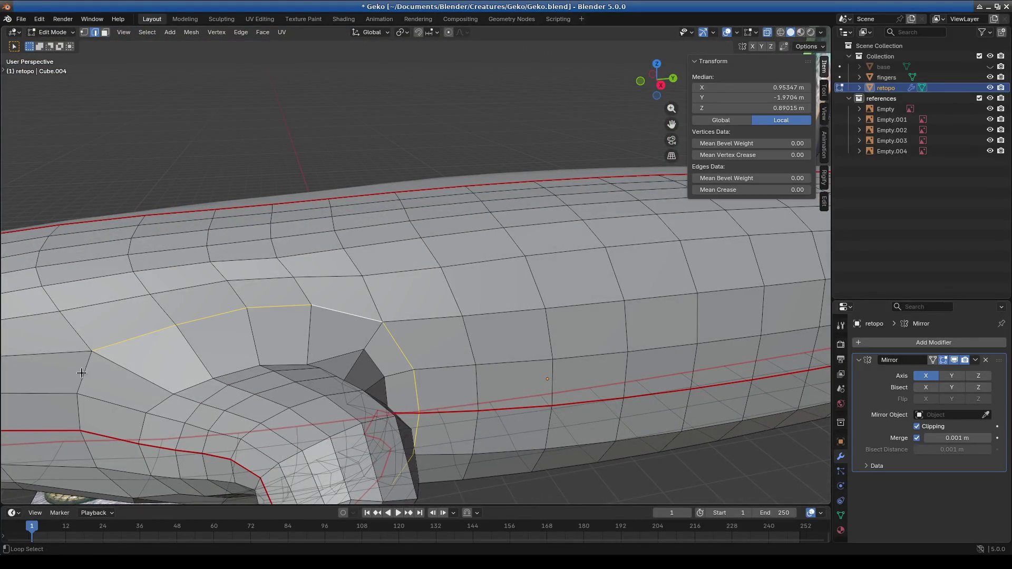
mouse_move(187, 410)
middle_down()
mouse_move(188, 368)
mouse_move(328, 291)
middle_up()
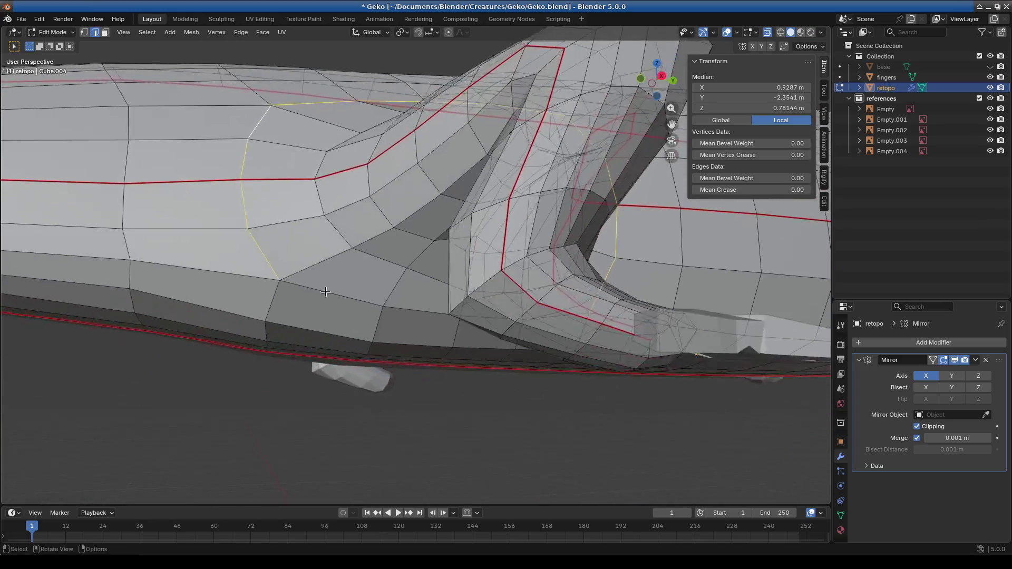
scroll(330, 295, down, 8)
right_click(467, 361)
key(Escape)
Step: Mark the rear leg joint loop as a seam and switch to UV Editing
alt+middle_click(670, 264)
scroll(398, 226, up, 4)
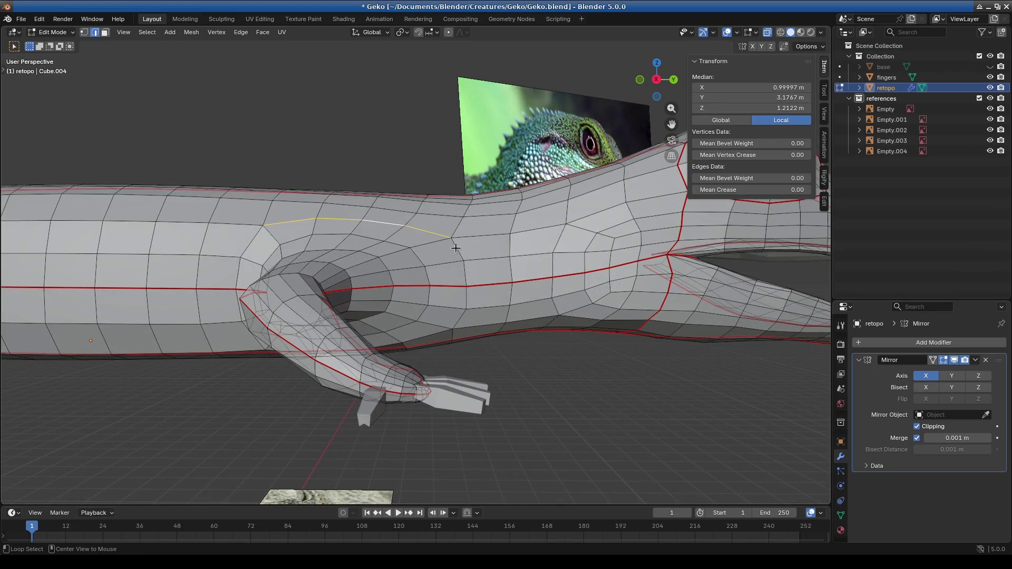
scroll(432, 285, down, 1)
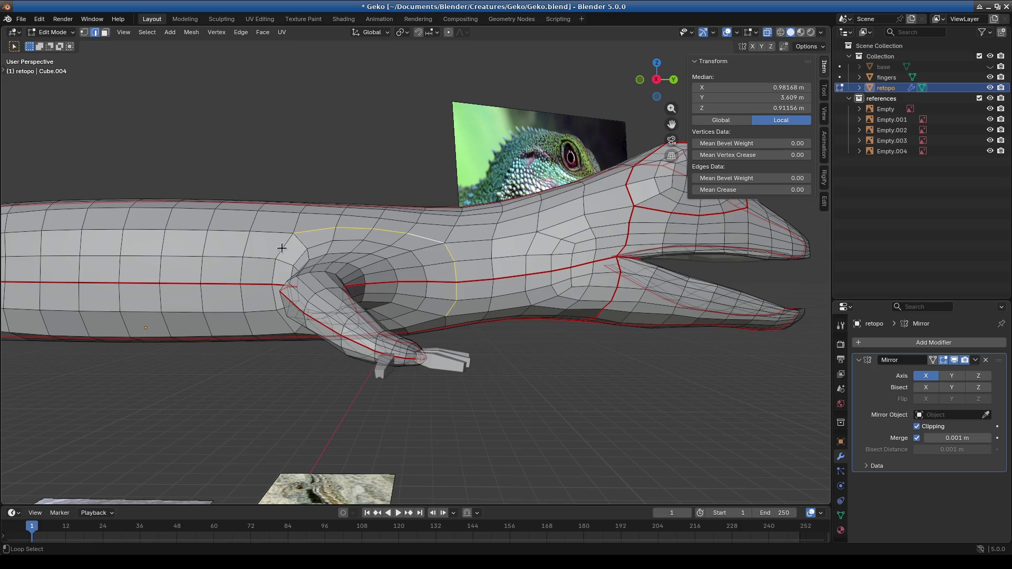
middle_drag(302, 337, 312, 257)
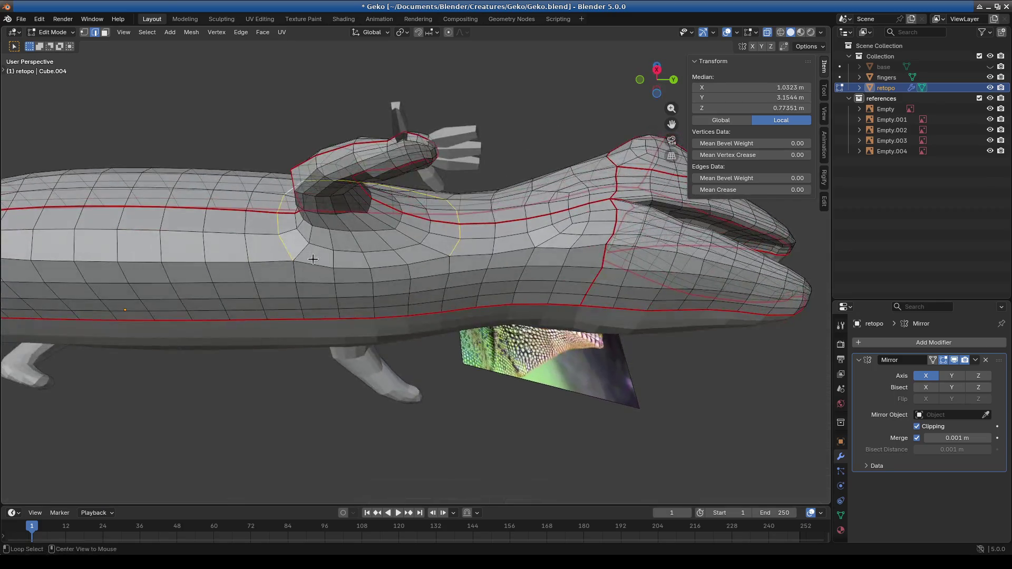
right_click(313, 259)
click(324, 264)
mouse_move(411, 295)
middle_down()
mouse_move(480, 381)
mouse_move(419, 381)
middle_up()
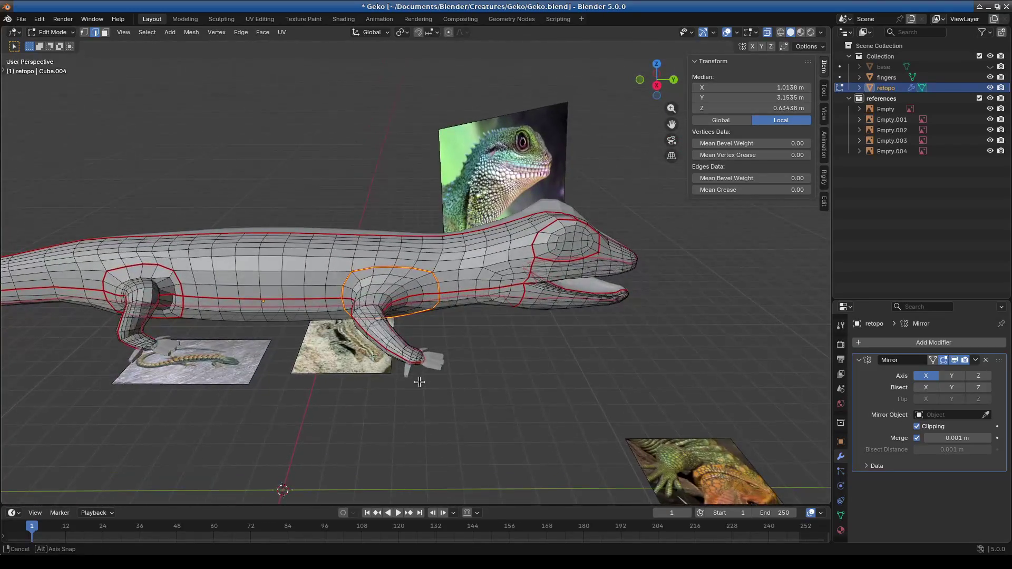
click(259, 20)
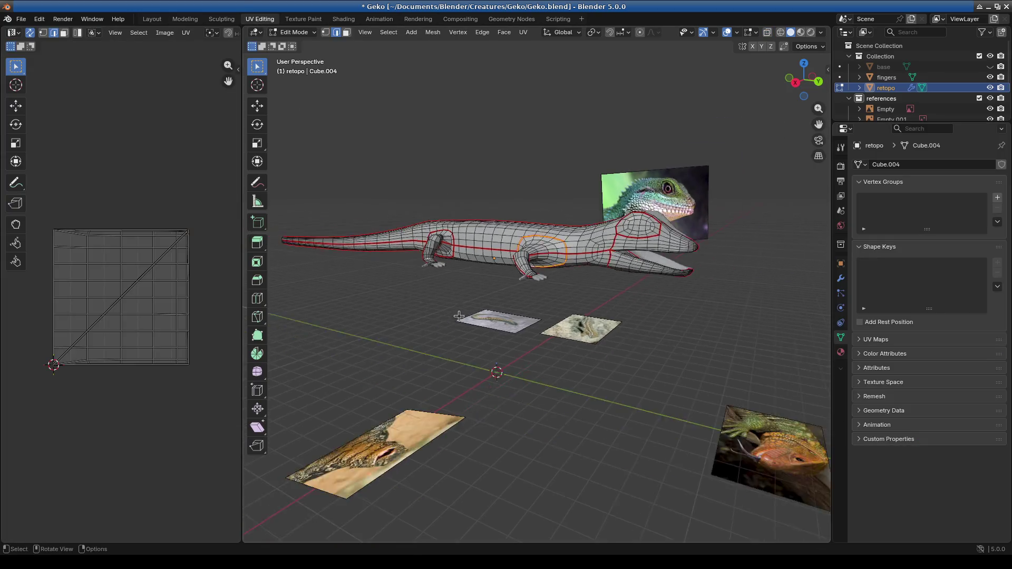
Step: Select the whole mesh and unwrap it with Smart UV Project
key(a)
key(u)
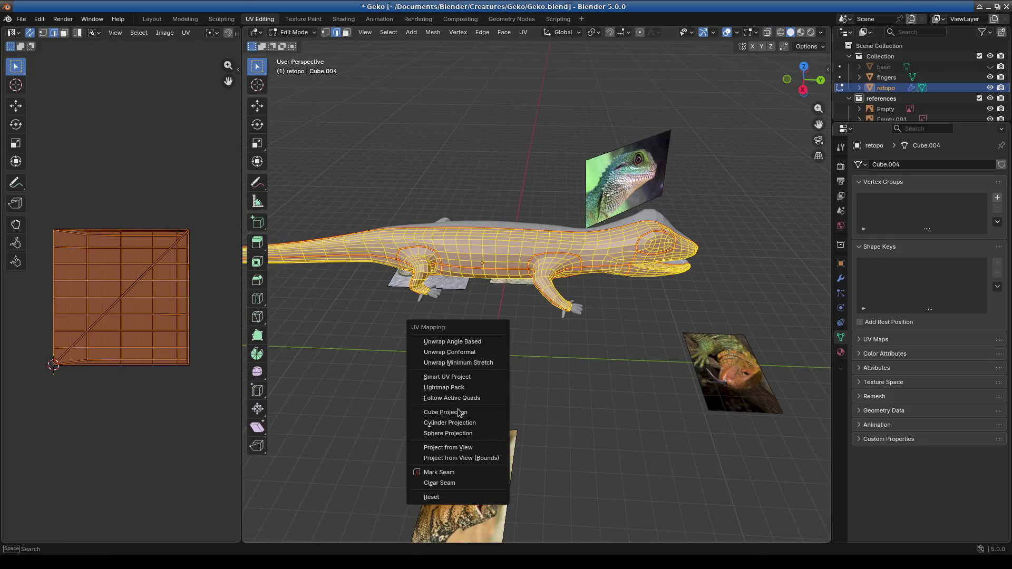
click(454, 377)
click(437, 480)
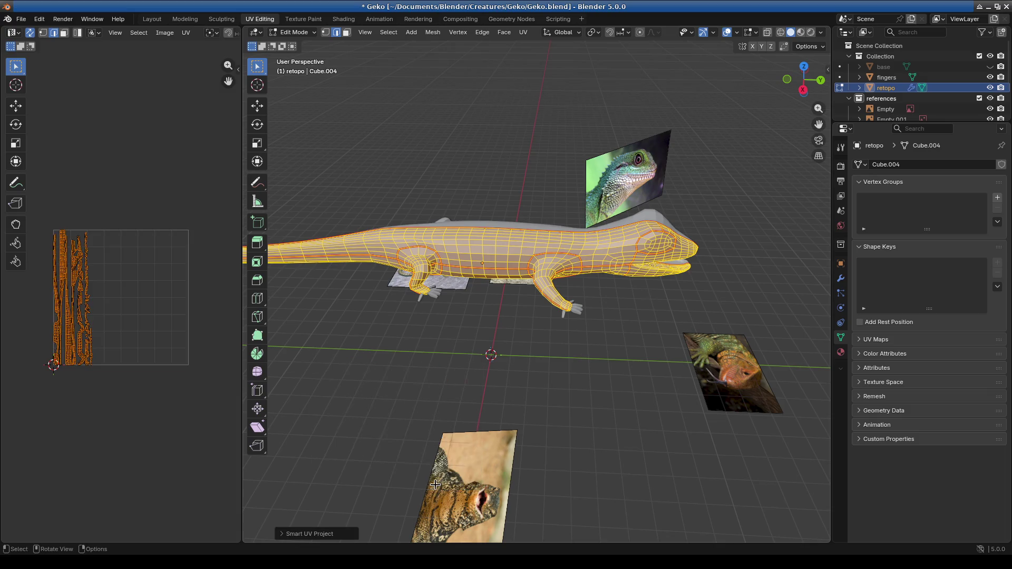
scroll(62, 346, up, 3)
mouse_move(62, 346)
middle_down()
mouse_move(151, 328)
mouse_move(192, 338)
middle_up()
mouse_move(464, 357)
middle_down()
mouse_move(590, 384)
mouse_move(591, 409)
middle_up()
scroll(170, 335, up, 3)
scroll(181, 356, down, 3)
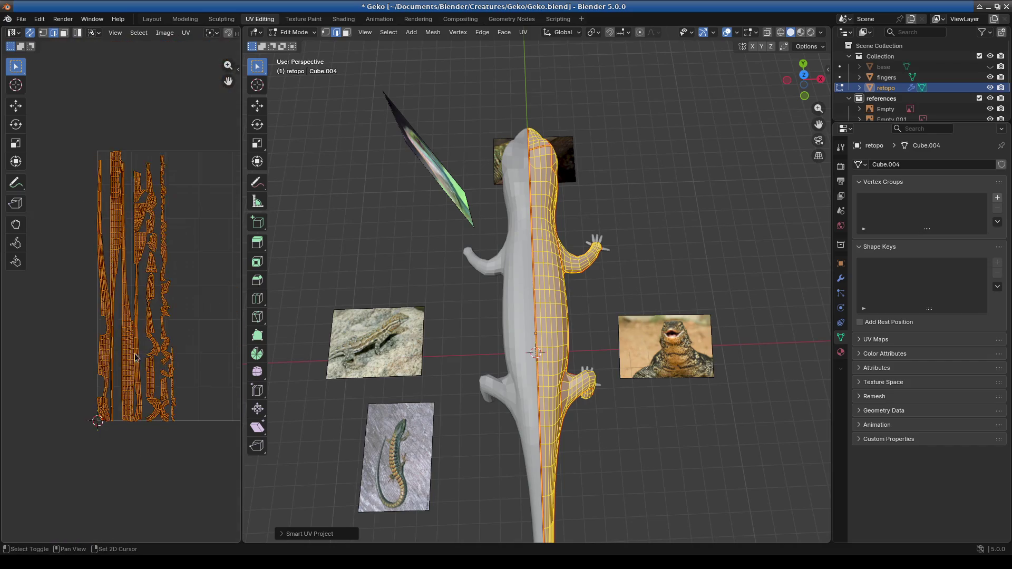
Step: Mark the selected edges as a seam and re-run Smart UV Project at a 66° angle limit
right_click(169, 374)
right_click(555, 323)
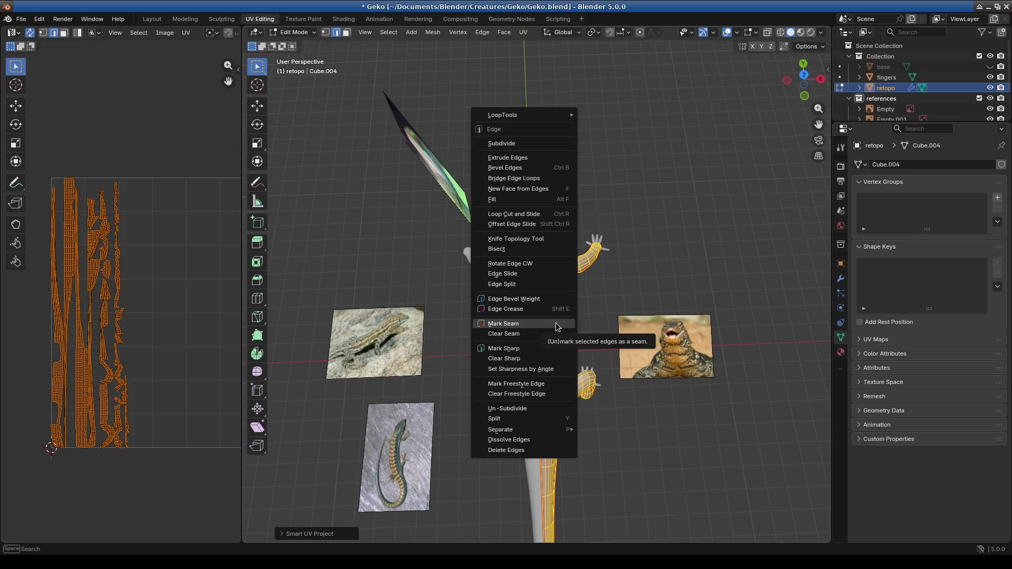
click(555, 323)
key(u)
click(556, 323)
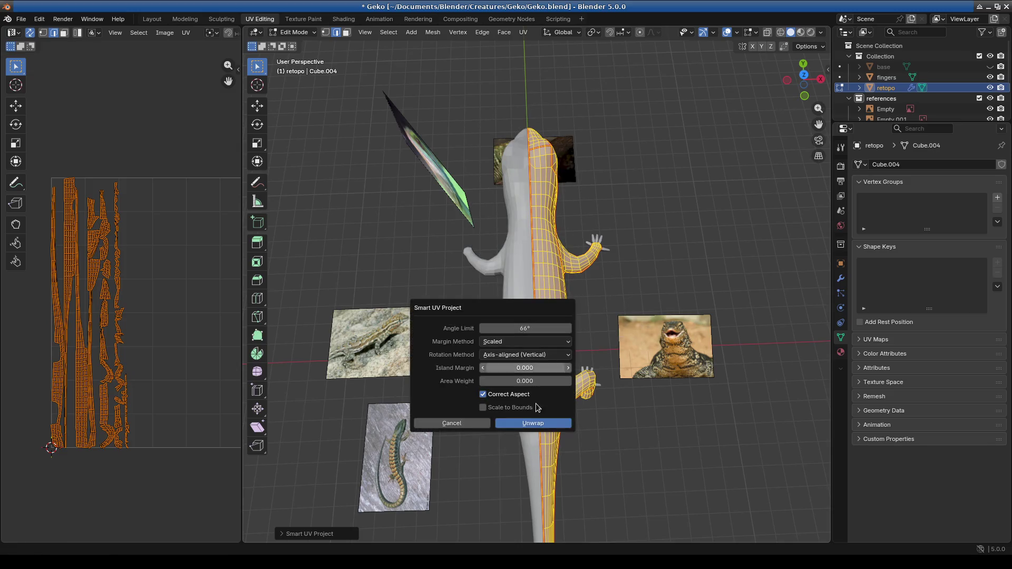
click(534, 422)
scroll(145, 357, up, 3)
scroll(130, 367, down, 2)
scroll(128, 367, up, 4)
scroll(122, 363, down, 4)
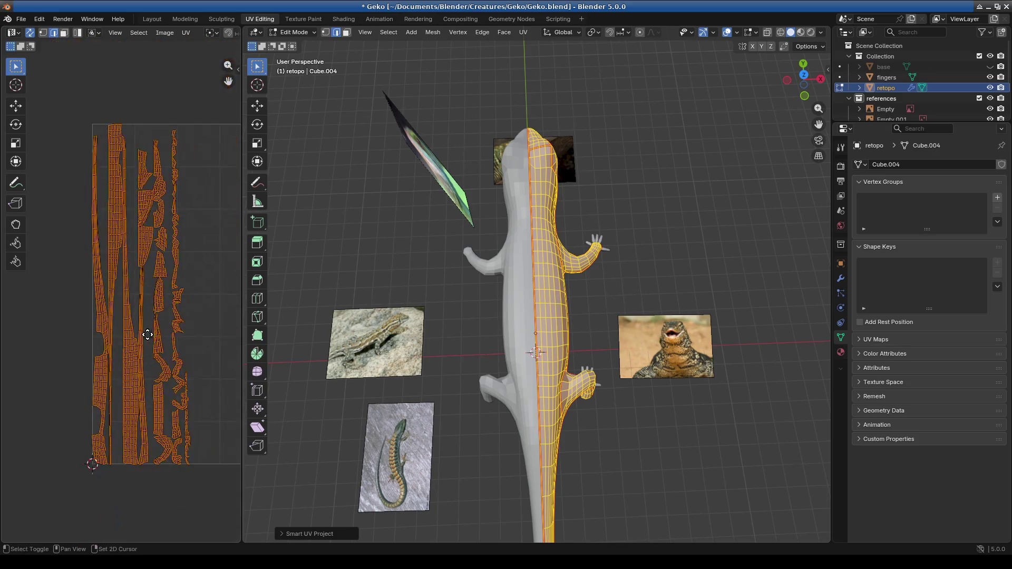
scroll(133, 353, right, 3)
scroll(131, 355, up, 5)
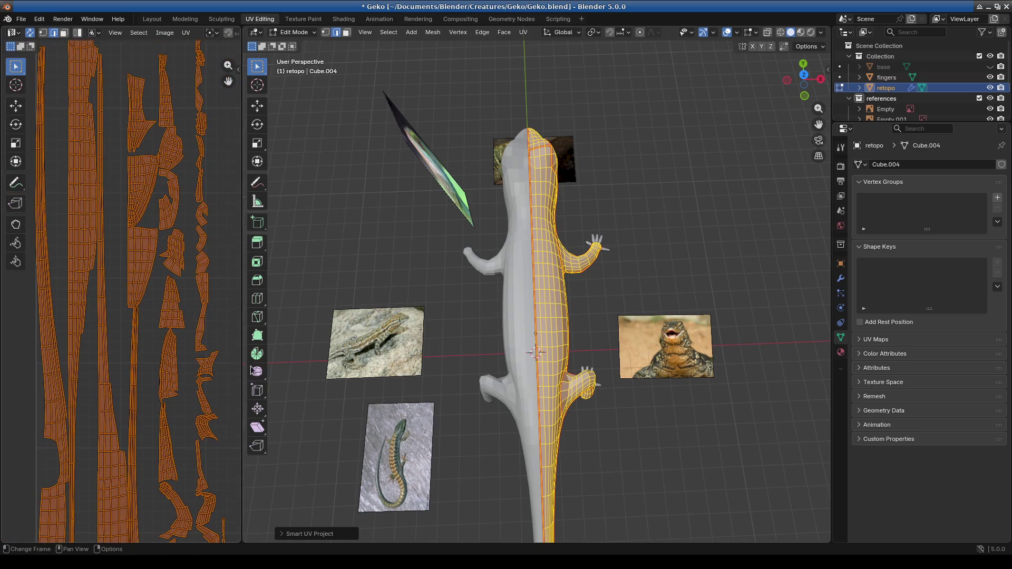
Step: Unwrap the gecko retopo mesh with the Angle Based method
right_click(553, 363)
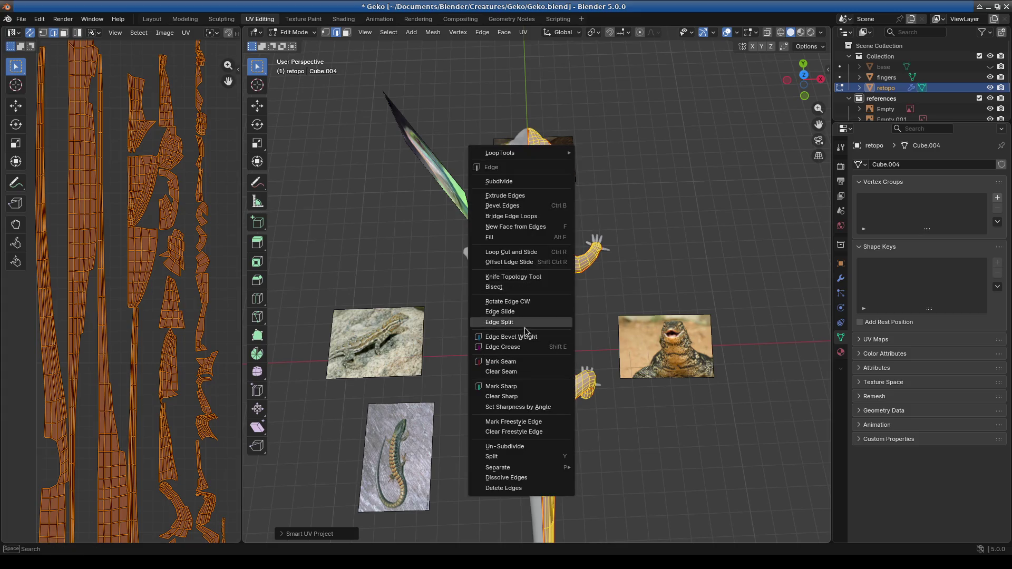
key(Escape)
key(u)
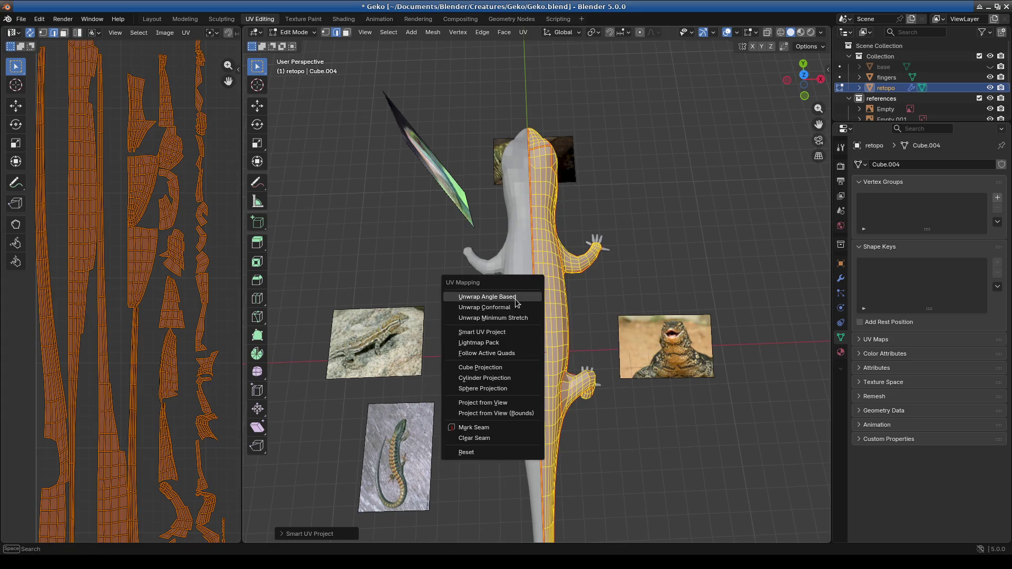
click(516, 303)
scroll(158, 390, down, 4)
scroll(148, 363, up, 4)
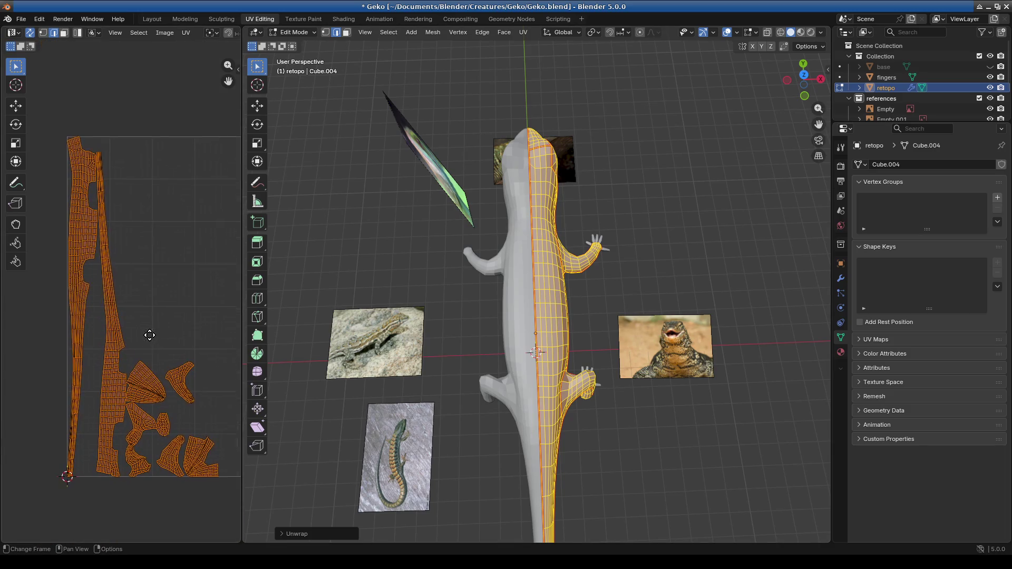
scroll(145, 394, up, 3)
scroll(154, 355, down, 5)
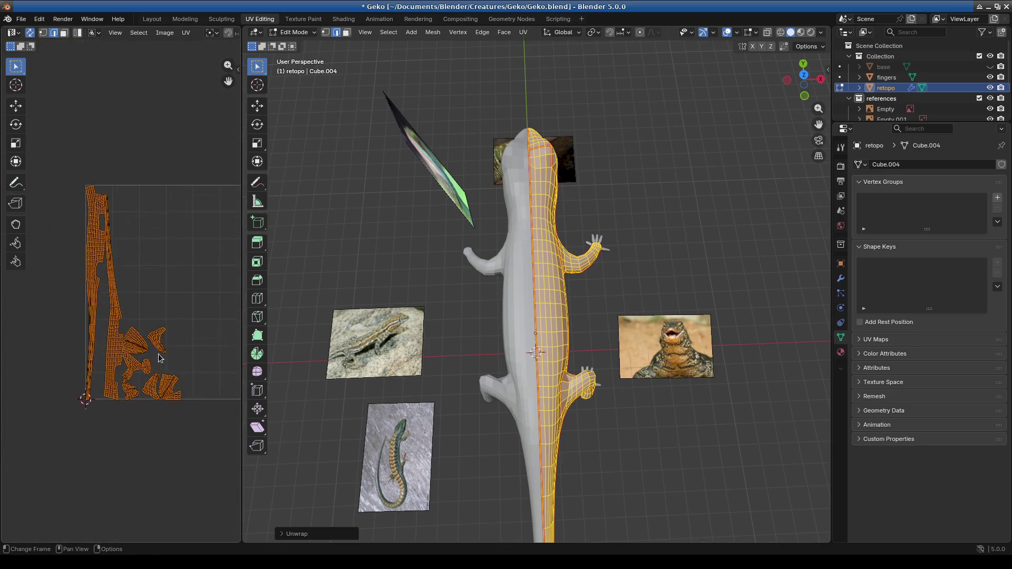
scroll(157, 355, up, 2)
Step: Re-unwrap the mesh with Minimum Stretch and inspect the new UV islands
key(u)
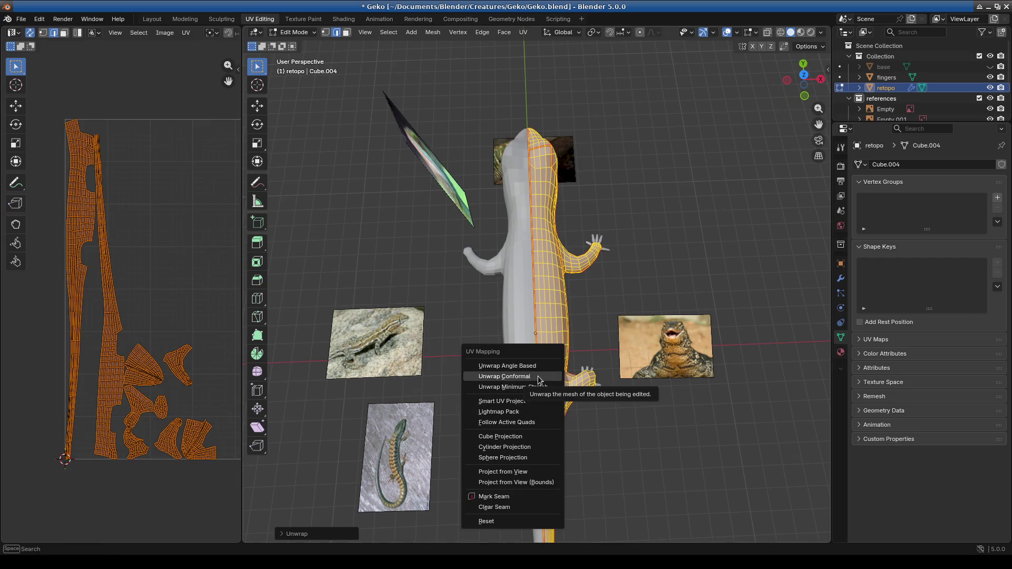
click(551, 388)
scroll(170, 397, down, 1)
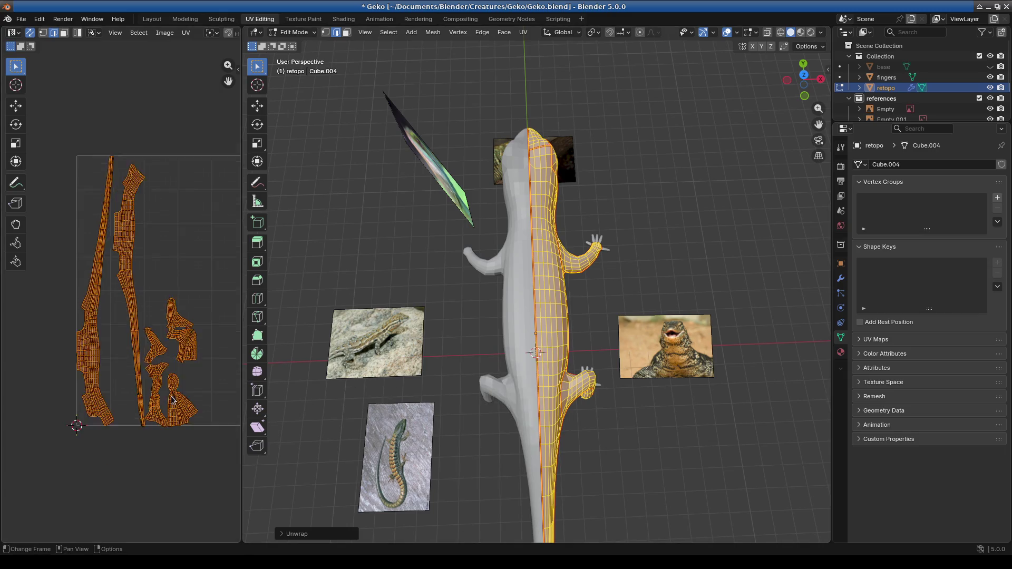
scroll(88, 369, up, 1)
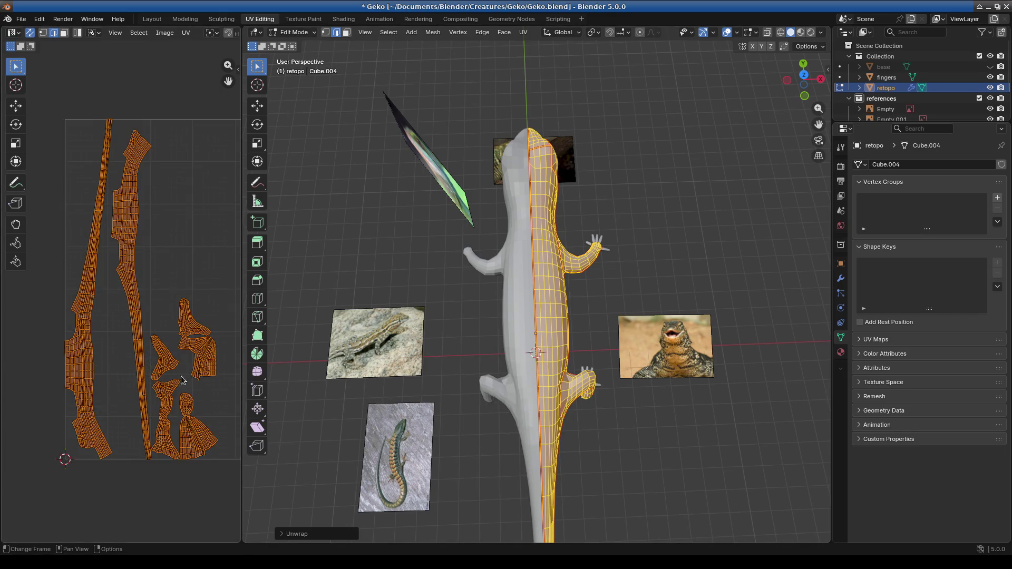
middle_drag(168, 382, 88, 329)
scroll(117, 399, up, 5)
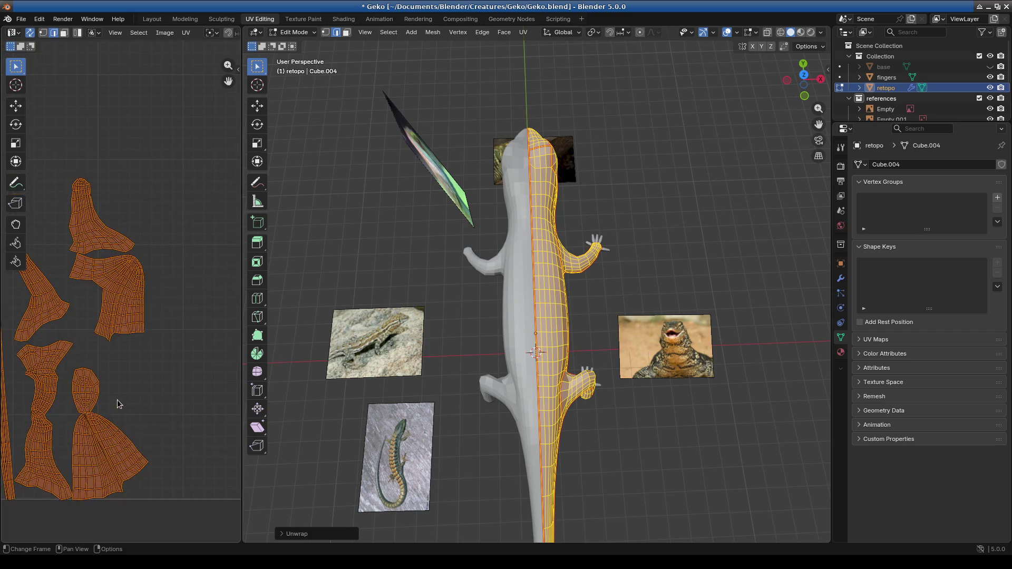
mouse_move(538, 338)
middle_down()
mouse_move(565, 343)
mouse_move(515, 293)
mouse_move(619, 303)
mouse_move(553, 311)
mouse_move(493, 339)
mouse_move(387, 351)
mouse_move(456, 343)
middle_up()
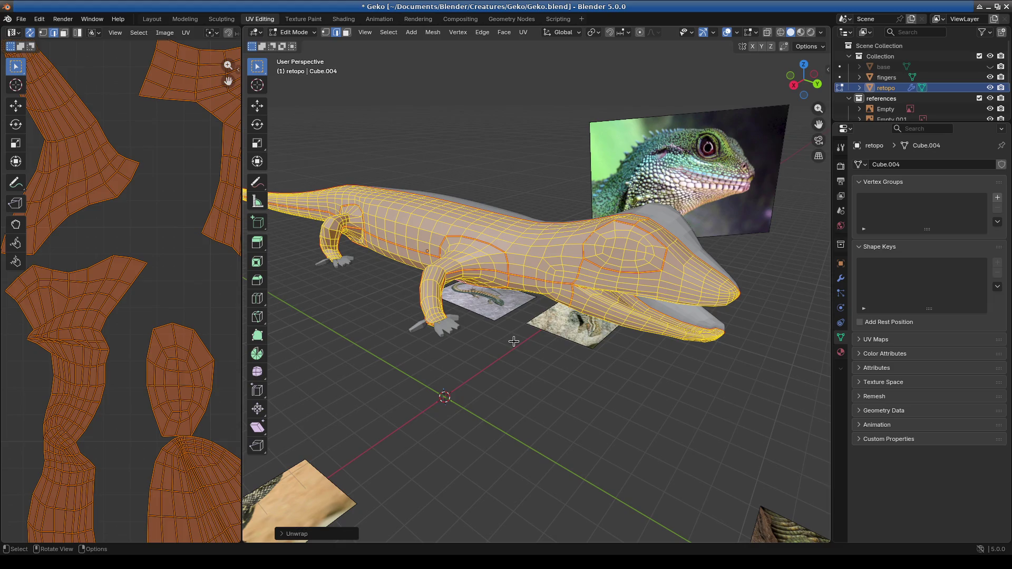
mouse_move(549, 316)
middle_down()
mouse_move(616, 329)
mouse_move(663, 314)
mouse_move(540, 316)
mouse_move(494, 341)
mouse_move(463, 406)
mouse_move(502, 411)
mouse_move(481, 396)
mouse_move(400, 389)
middle_up()
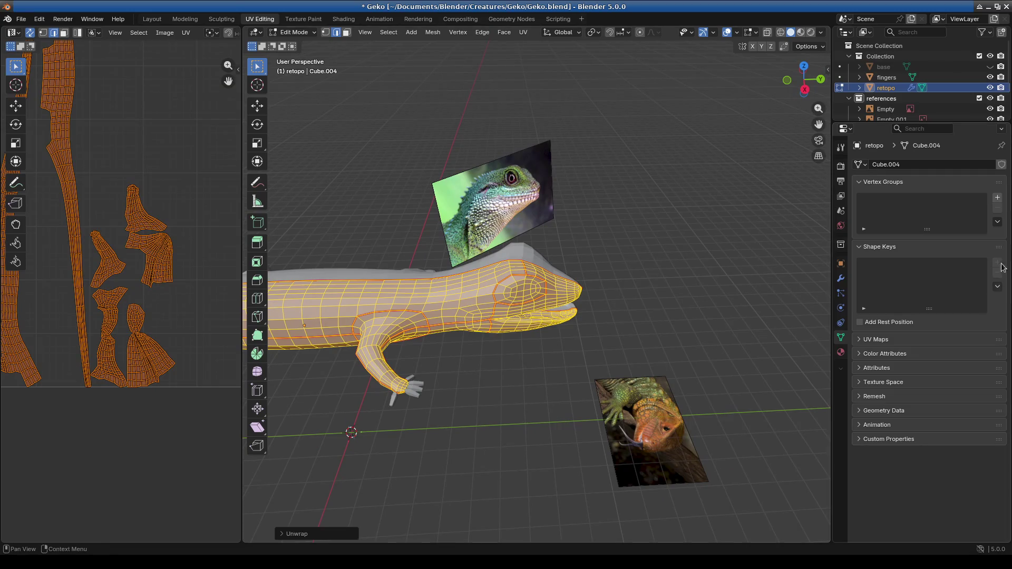
Step: Show the Mirror modifier's extra options and deselect the whole retopo mesh
click(841, 279)
click(976, 183)
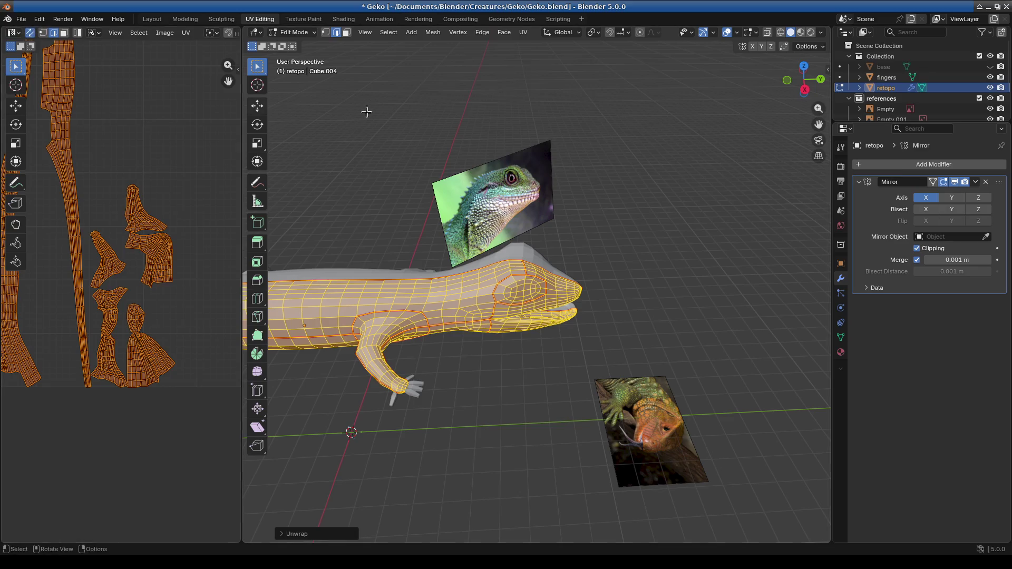
click(346, 111)
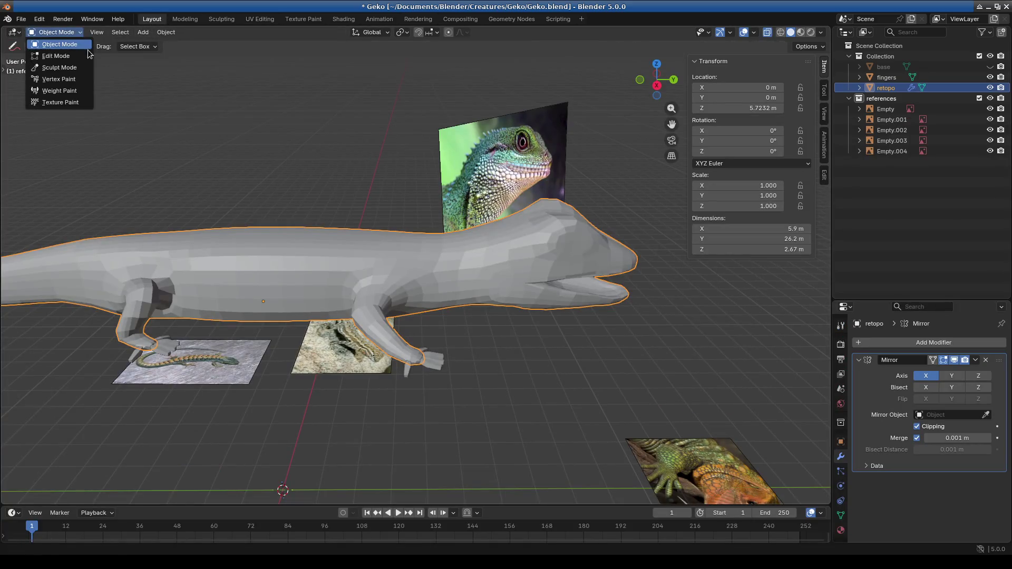
Step: Enter Edit Mode and frame the view on the wrist ring of the gecko's hand
mouse_move(620, 344)
middle_down()
mouse_move(527, 364)
mouse_move(532, 411)
mouse_move(543, 361)
mouse_move(432, 377)
mouse_move(472, 357)
mouse_move(369, 350)
mouse_move(397, 327)
mouse_move(296, 354)
mouse_move(445, 325)
mouse_move(438, 301)
mouse_move(344, 307)
middle_up()
click(50, 33)
click(55, 53)
mouse_move(238, 221)
middle_down()
mouse_move(390, 300)
mouse_move(319, 229)
middle_up()
drag(319, 229, 386, 273)
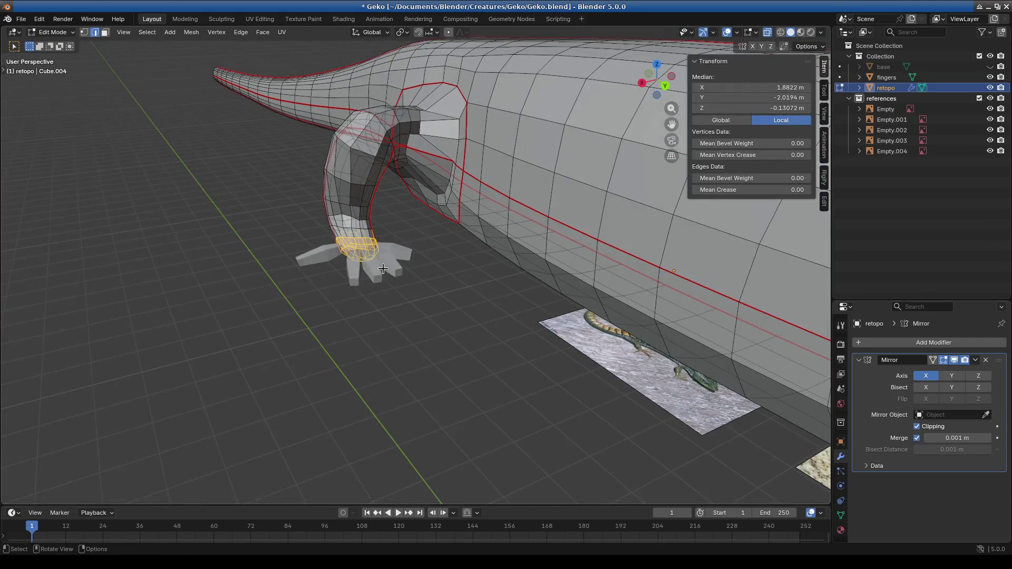
key(KP_Decimal)
scroll(400, 264, down, 3)
middle_drag(401, 264, 416, 249)
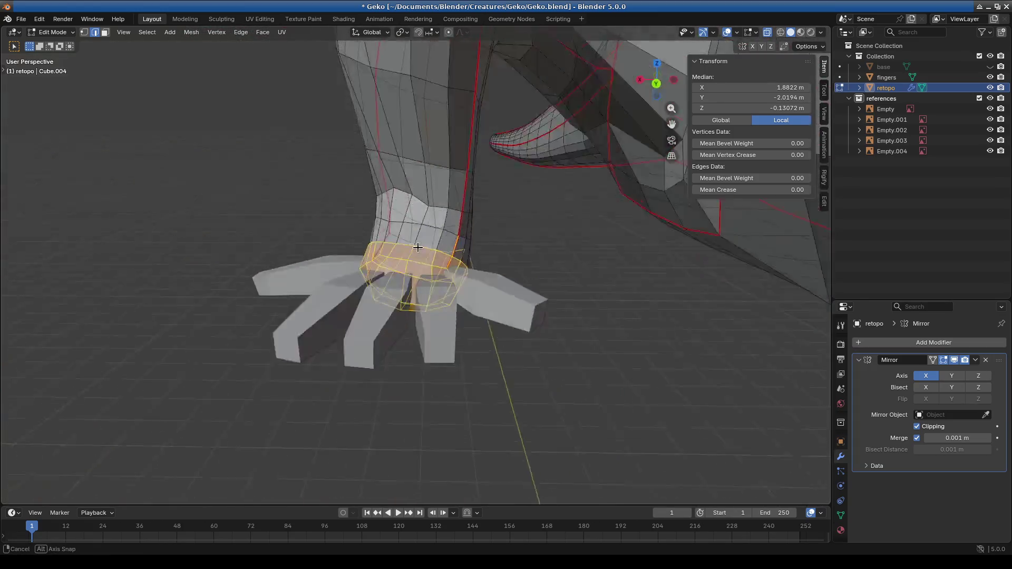
middle_drag(474, 292, 460, 315)
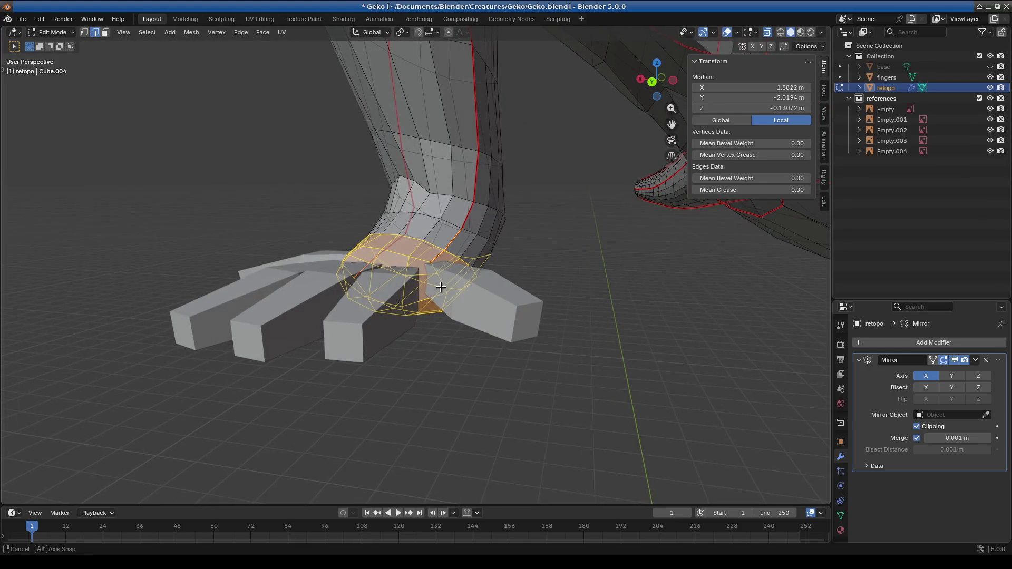
mouse_move(527, 232)
middle_down()
mouse_move(506, 248)
mouse_move(531, 219)
mouse_move(569, 211)
mouse_move(640, 235)
mouse_move(585, 222)
mouse_move(577, 234)
mouse_move(570, 205)
mouse_move(599, 234)
mouse_move(622, 228)
mouse_move(575, 305)
mouse_move(519, 353)
mouse_move(537, 346)
mouse_move(582, 306)
mouse_move(411, 342)
middle_up()
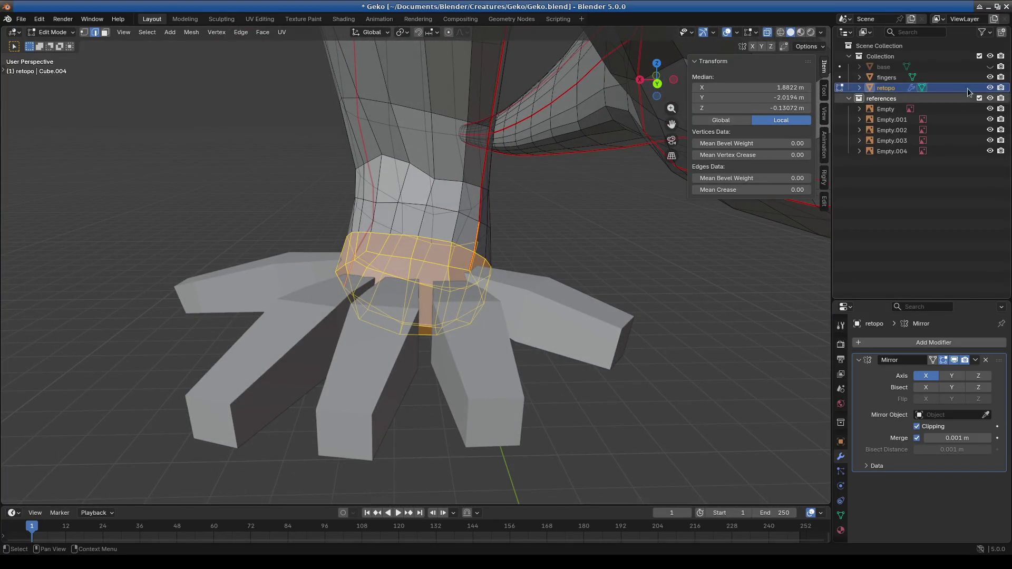
Step: Hide the 'fingers' object and select the faces at the end of the foot
click(991, 77)
mouse_move(516, 265)
middle_down()
mouse_move(614, 296)
mouse_move(572, 313)
middle_up()
click(459, 276)
mouse_move(459, 275)
middle_down()
mouse_move(559, 299)
mouse_move(348, 281)
mouse_move(432, 287)
middle_up()
click(105, 32)
click(437, 302)
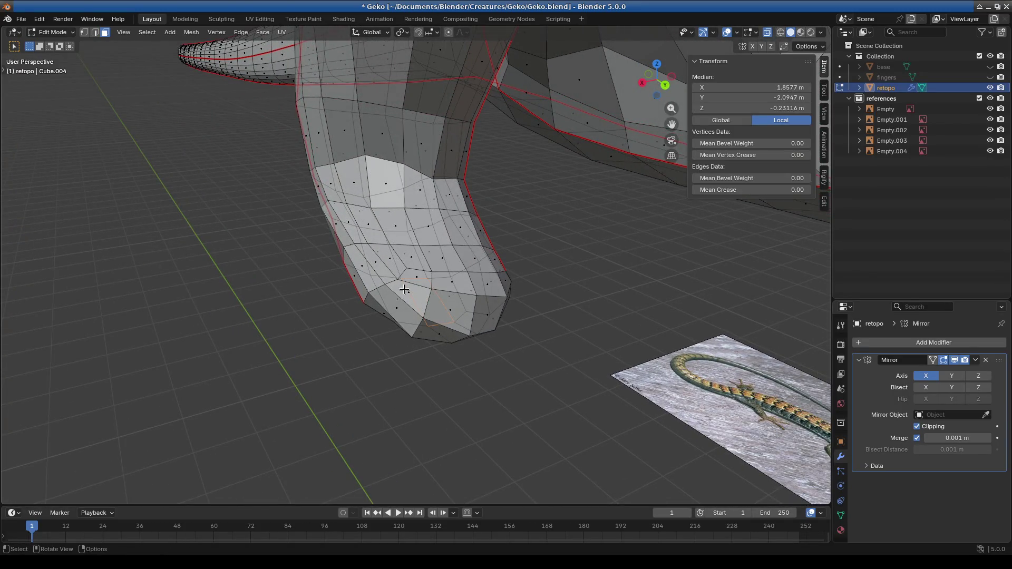
mouse_move(488, 328)
middle_down()
mouse_move(451, 323)
mouse_move(465, 289)
mouse_move(448, 264)
mouse_move(428, 276)
middle_up()
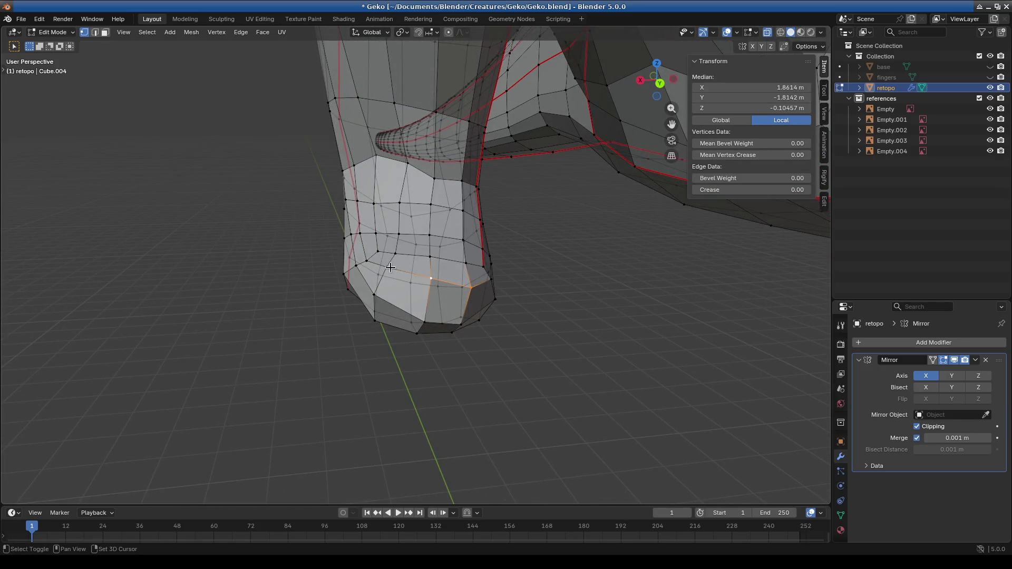
mouse_move(423, 319)
middle_down()
mouse_move(443, 321)
mouse_move(422, 317)
mouse_move(423, 259)
mouse_move(450, 315)
middle_up()
shift+click(424, 318)
shift+click(425, 259)
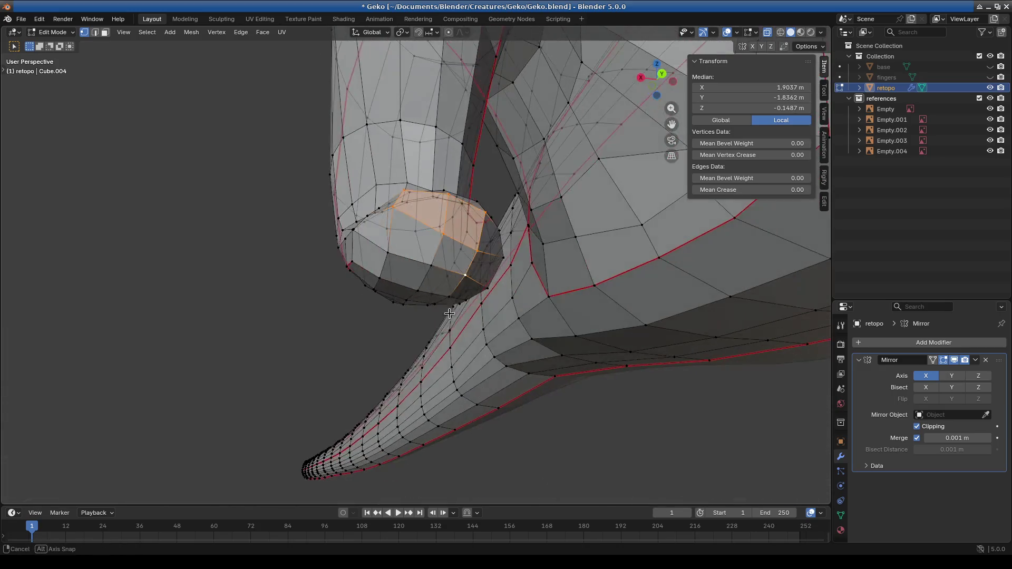
shift+click(443, 279)
middle_drag(443, 279, 419, 342)
Step: Strip the old hand faces using Delete Edge Loops, then delete the remaining vertices
key(x)
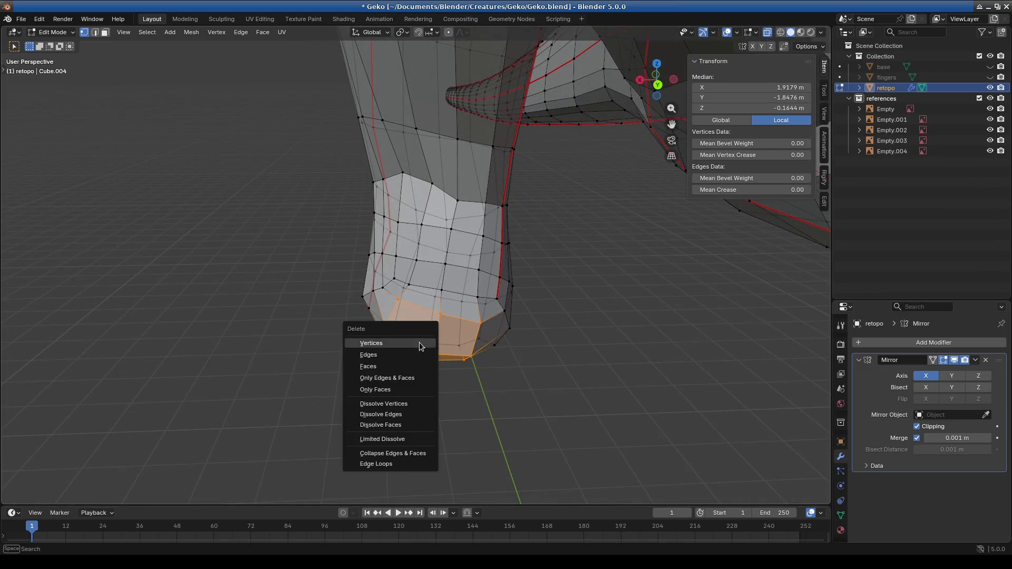
click(390, 465)
mouse_move(471, 397)
middle_down()
mouse_move(520, 346)
mouse_move(502, 371)
mouse_move(543, 351)
middle_up()
mouse_move(544, 293)
middle_down()
mouse_move(517, 323)
mouse_move(507, 307)
mouse_move(495, 330)
mouse_move(520, 385)
middle_up()
key(x)
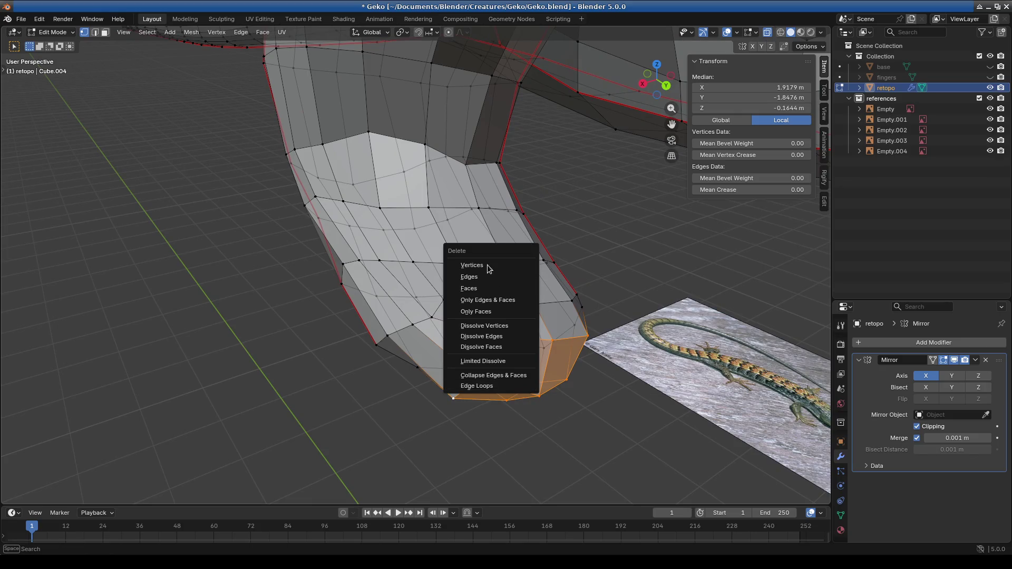
click(489, 267)
Step: Reposition the foot's rim vertices, one to X 1.7786, Y -1.8685, Z -0.10511 m
middle_drag(504, 305, 523, 388)
click(417, 283)
mouse_move(417, 283)
middle_down()
mouse_move(552, 369)
mouse_move(561, 288)
mouse_move(482, 274)
mouse_move(459, 246)
middle_up()
click(575, 293)
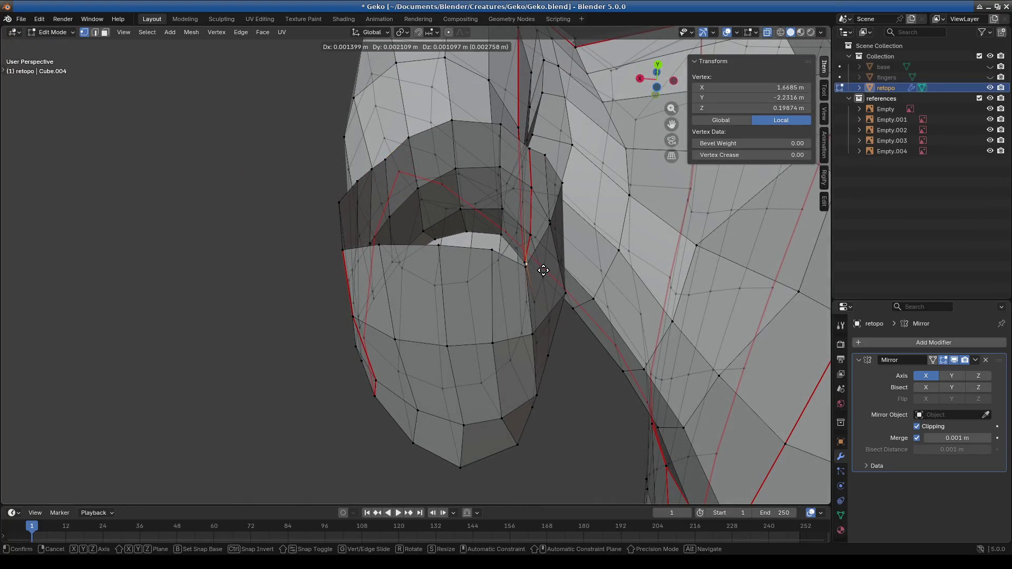
click(525, 277)
mouse_move(525, 277)
middle_down()
mouse_move(507, 388)
mouse_move(474, 414)
mouse_move(459, 399)
mouse_move(505, 372)
mouse_move(480, 384)
mouse_move(524, 334)
mouse_move(443, 357)
mouse_move(463, 379)
mouse_move(506, 390)
mouse_move(553, 369)
mouse_move(439, 318)
mouse_move(482, 323)
mouse_move(477, 343)
mouse_move(483, 306)
mouse_move(522, 347)
mouse_move(534, 334)
mouse_move(517, 330)
middle_up()
click(436, 412)
alt+click(479, 301)
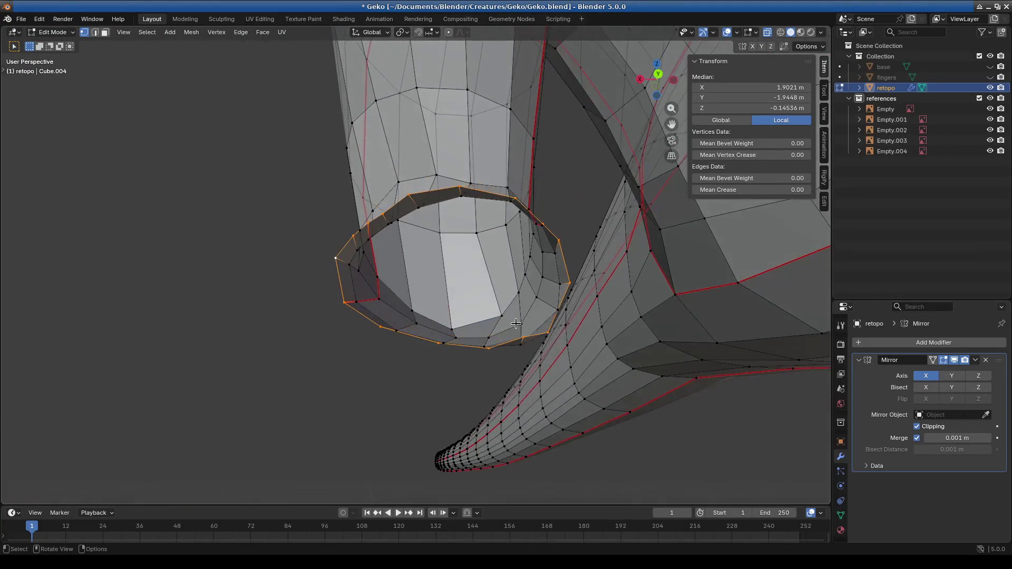
Step: Finish rotating the foot's edge loop and scale the loop to a new size
click(601, 219)
middle_drag(601, 218, 661, 289)
key(s)
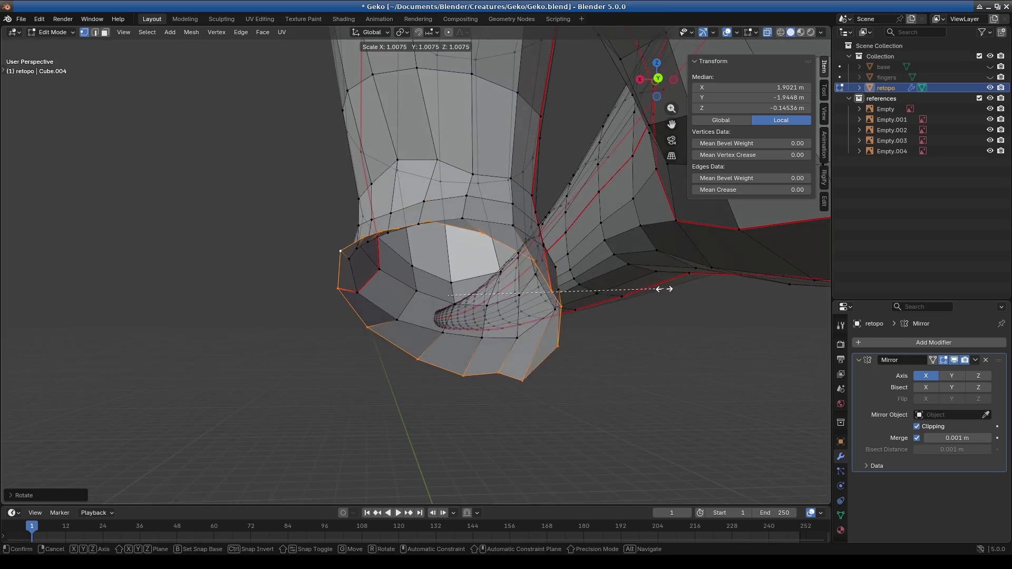
mouse_move(594, 281)
middle_down()
mouse_move(592, 306)
mouse_move(639, 290)
mouse_move(577, 264)
middle_up()
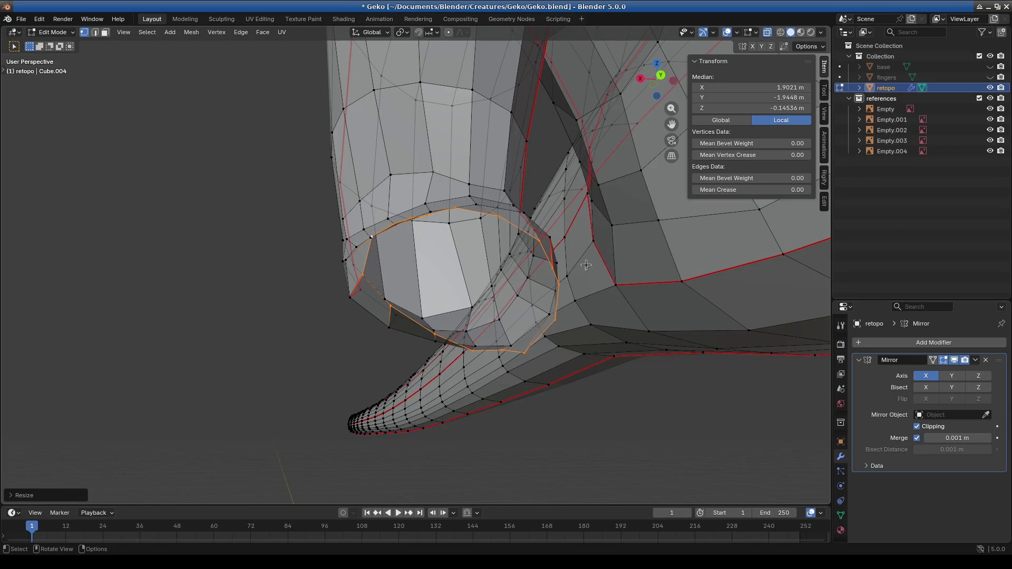
click(680, 254)
mouse_move(680, 254)
middle_down()
mouse_move(576, 309)
mouse_move(549, 306)
mouse_move(495, 267)
mouse_move(428, 298)
mouse_move(386, 272)
middle_up()
Step: Move single vertices on the foot's lower rim to even out the edge flow
click(428, 297)
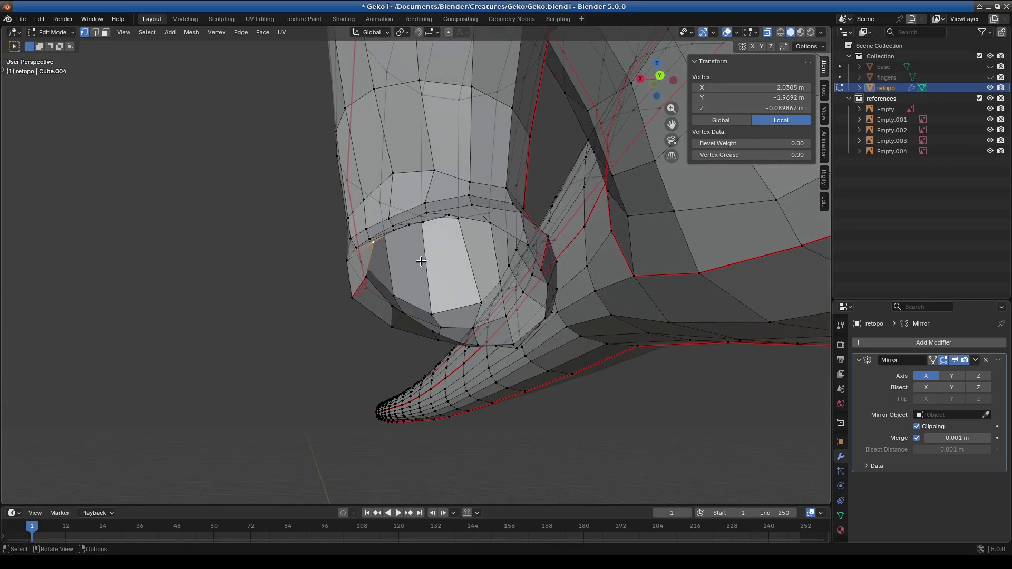
key(g)
click(452, 294)
mouse_move(452, 294)
middle_down()
mouse_move(522, 313)
mouse_move(462, 292)
middle_up()
key(g)
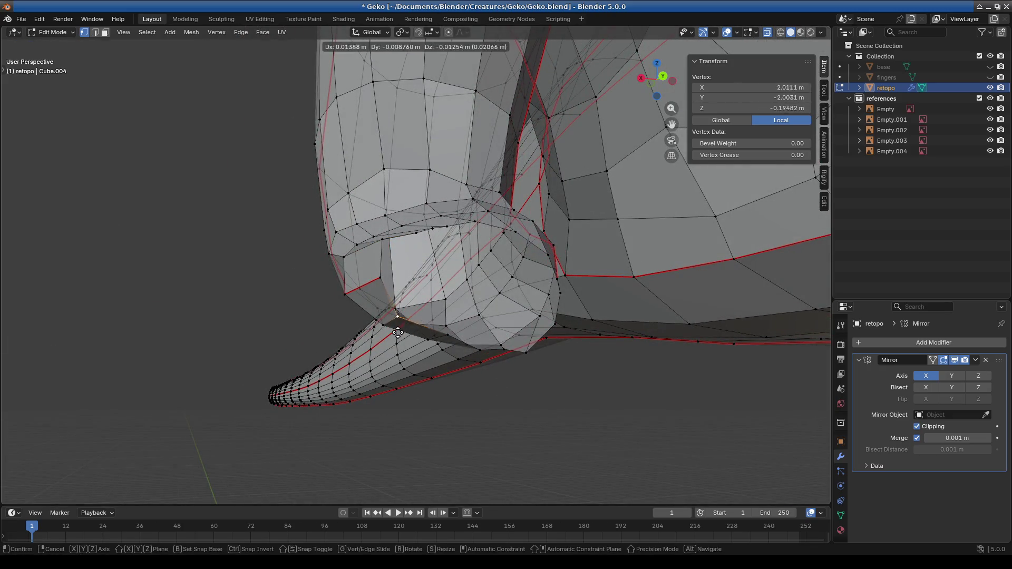
click(421, 319)
mouse_move(422, 319)
middle_down()
mouse_move(529, 300)
mouse_move(522, 315)
middle_up()
middle_drag(494, 239, 546, 274)
click(560, 247)
drag(541, 225, 545, 226)
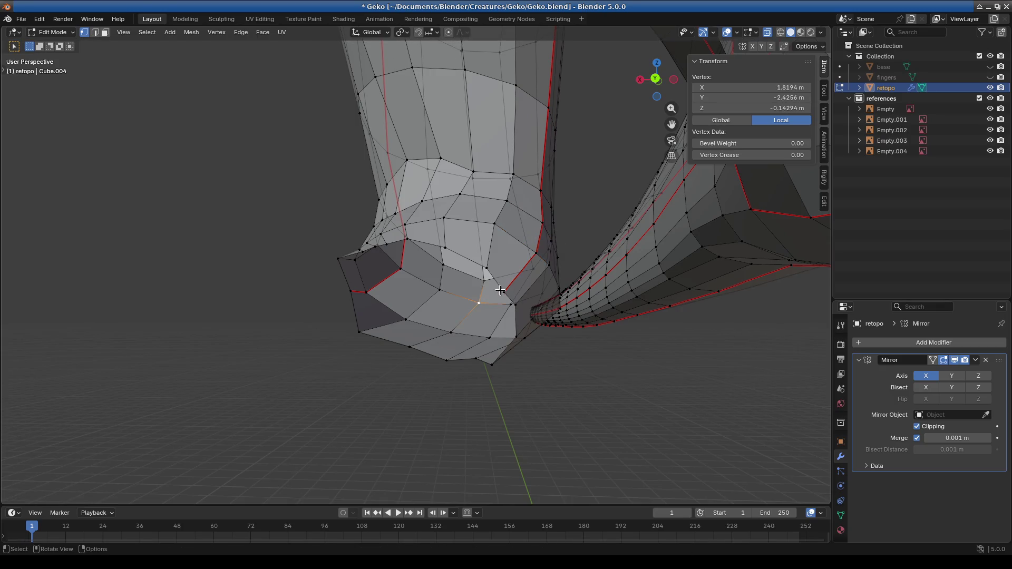
mouse_move(517, 306)
middle_down()
mouse_move(546, 276)
mouse_move(517, 317)
mouse_move(457, 336)
middle_up()
Step: Grab another foot vertex and apply a few small position tweaks
click(546, 276)
key(g)
click(573, 297)
scroll(398, 250, up, 3)
click(427, 251)
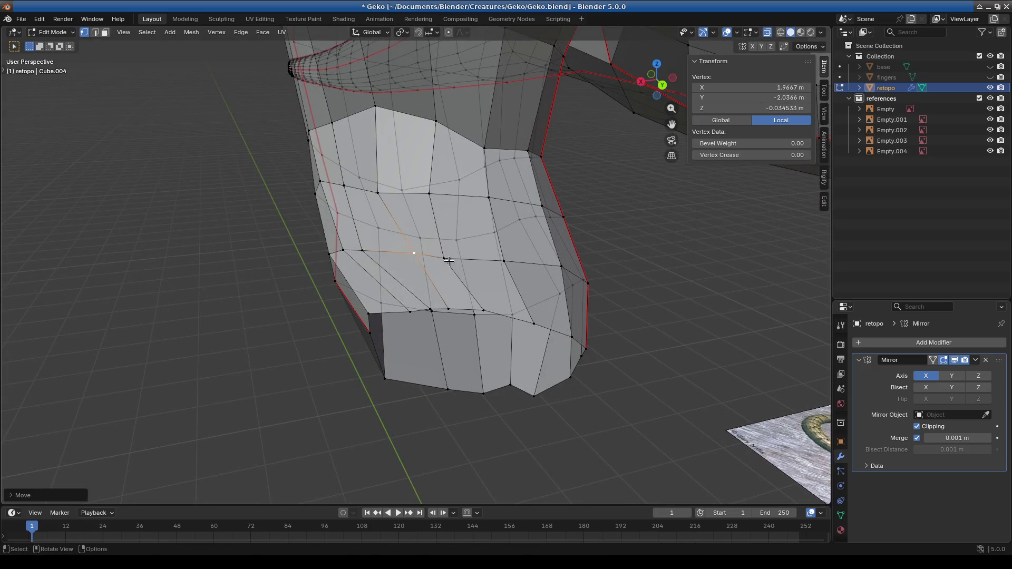
click(470, 258)
click(379, 247)
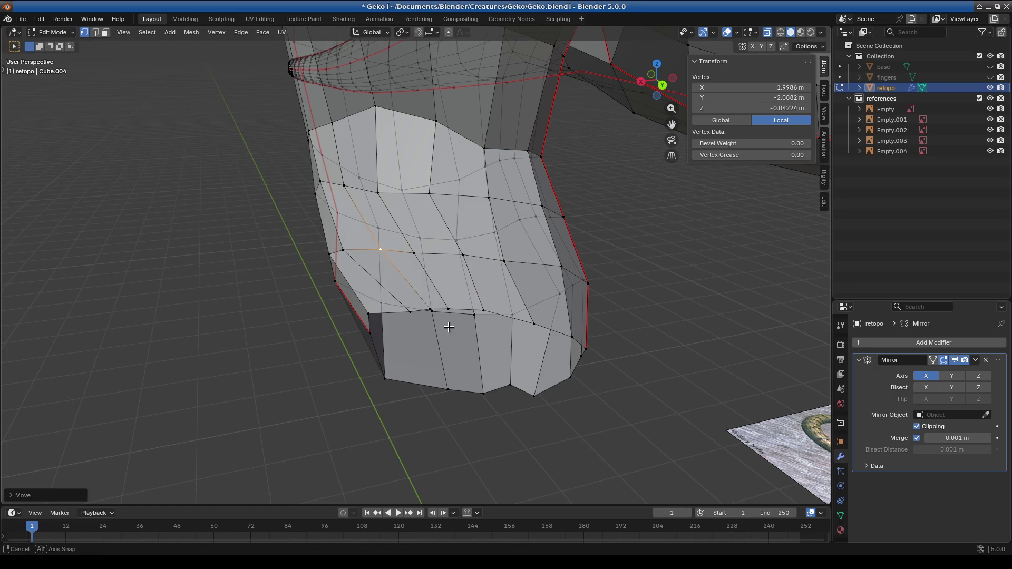
mouse_move(379, 248)
middle_down()
mouse_move(418, 301)
mouse_move(479, 285)
mouse_move(531, 344)
mouse_move(536, 330)
mouse_move(546, 339)
mouse_move(463, 346)
mouse_move(363, 315)
mouse_move(369, 322)
mouse_move(416, 309)
mouse_move(401, 303)
mouse_move(417, 315)
mouse_move(420, 363)
mouse_move(384, 186)
mouse_move(439, 212)
mouse_move(397, 235)
mouse_move(416, 287)
middle_up()
Step: Finish the pending vertex move and reposition the selected foot vertices
click(396, 329)
middle_drag(348, 260, 353, 203)
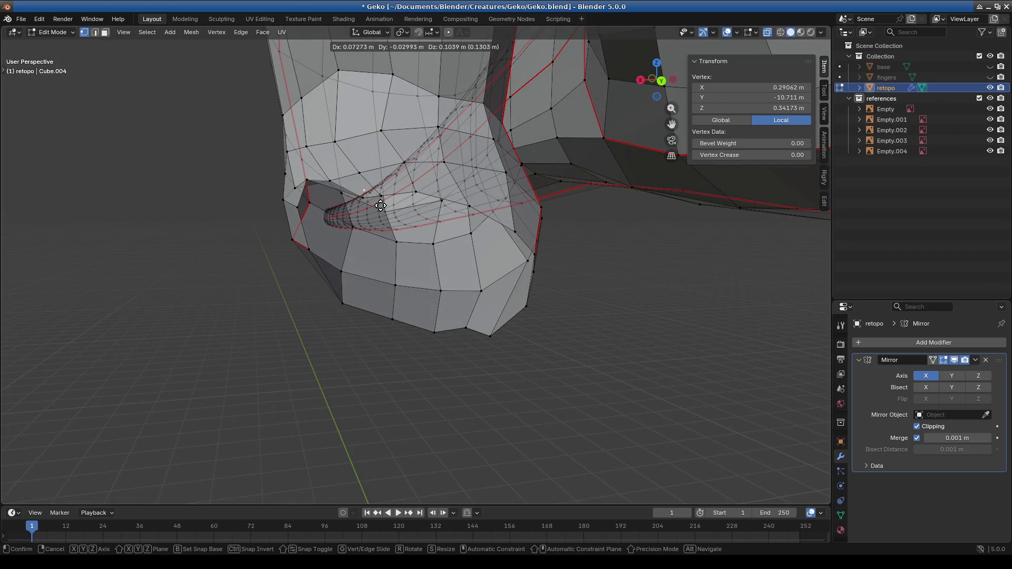
mouse_move(367, 207)
middle_down()
mouse_move(364, 221)
mouse_move(435, 219)
middle_up()
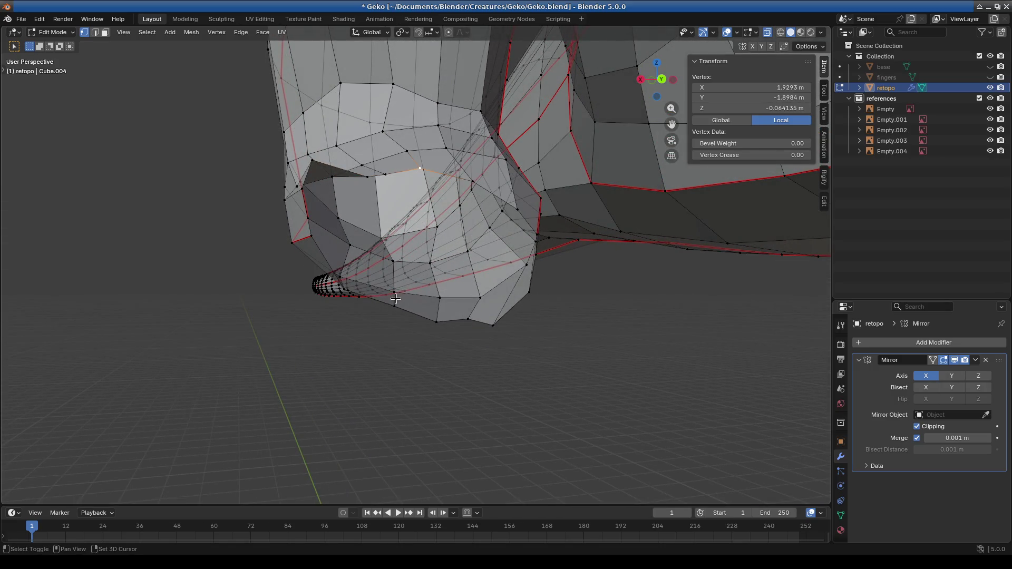
middle_drag(419, 332, 400, 389)
key(g)
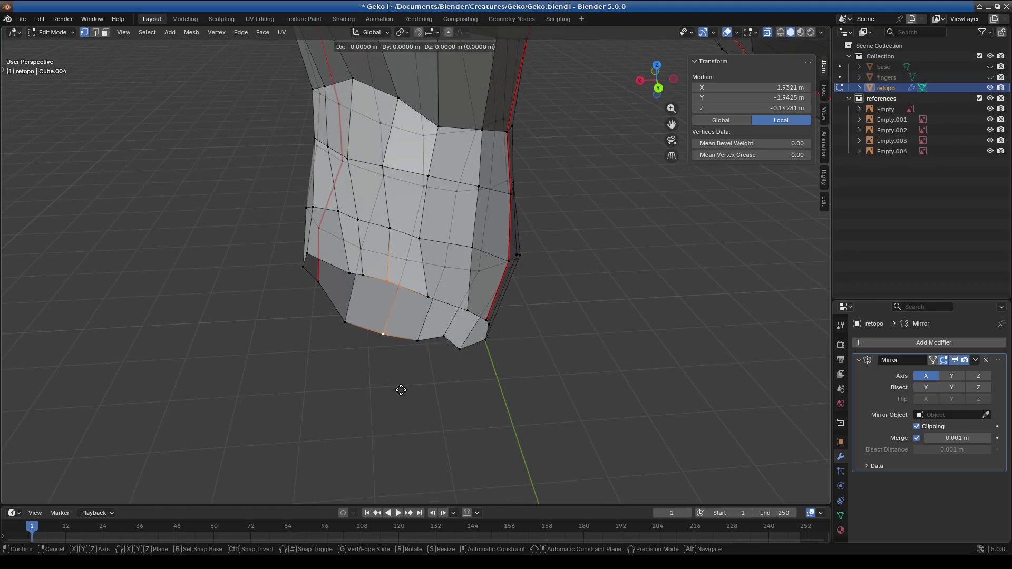
click(404, 390)
Step: Add a centred loop cut across the foot with Ctrl+R
click(416, 382)
mouse_move(421, 378)
middle_down()
mouse_move(511, 253)
mouse_move(446, 298)
mouse_move(435, 290)
middle_up()
click(511, 250)
click(373, 250)
mouse_move(373, 250)
middle_down()
mouse_move(427, 291)
mouse_move(396, 304)
mouse_move(295, 226)
mouse_move(200, 174)
mouse_move(29, 102)
middle_up()
click(340, 250)
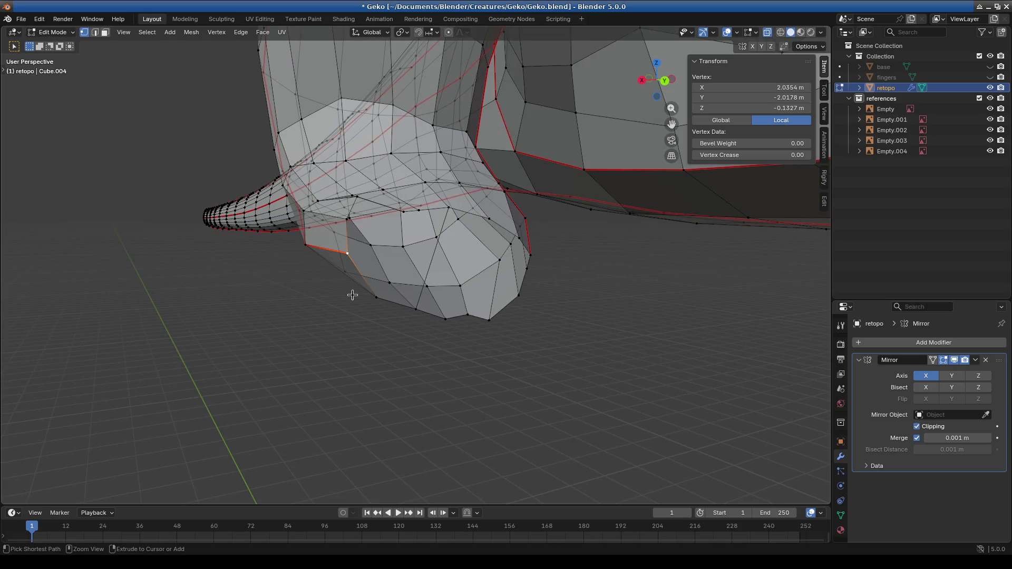
key(ctrl+r)
click(431, 259)
right_click(432, 259)
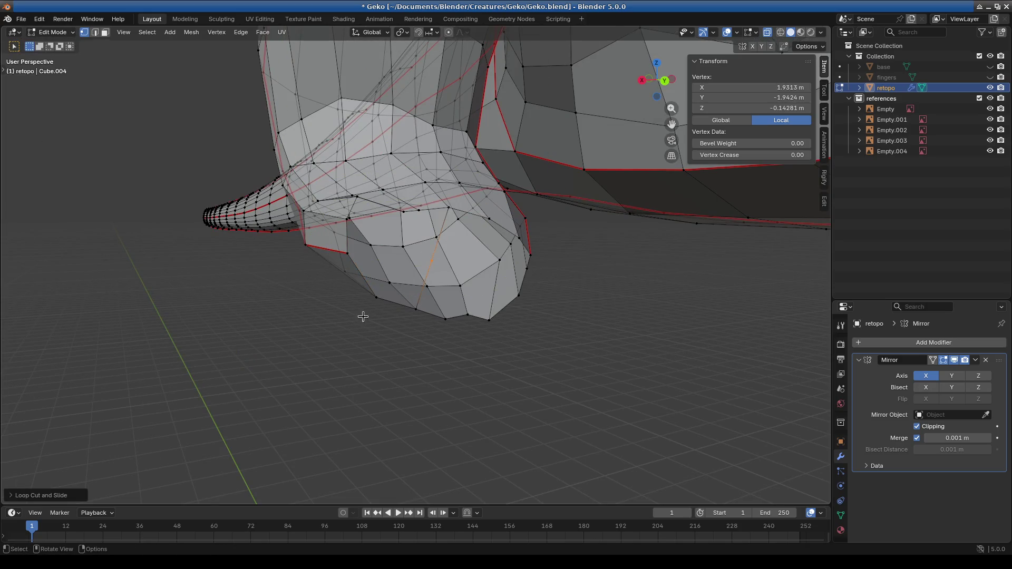
Step: Toggle to Object Mode and back to Edit Mode, then nudge a single foot vertex
click(53, 44)
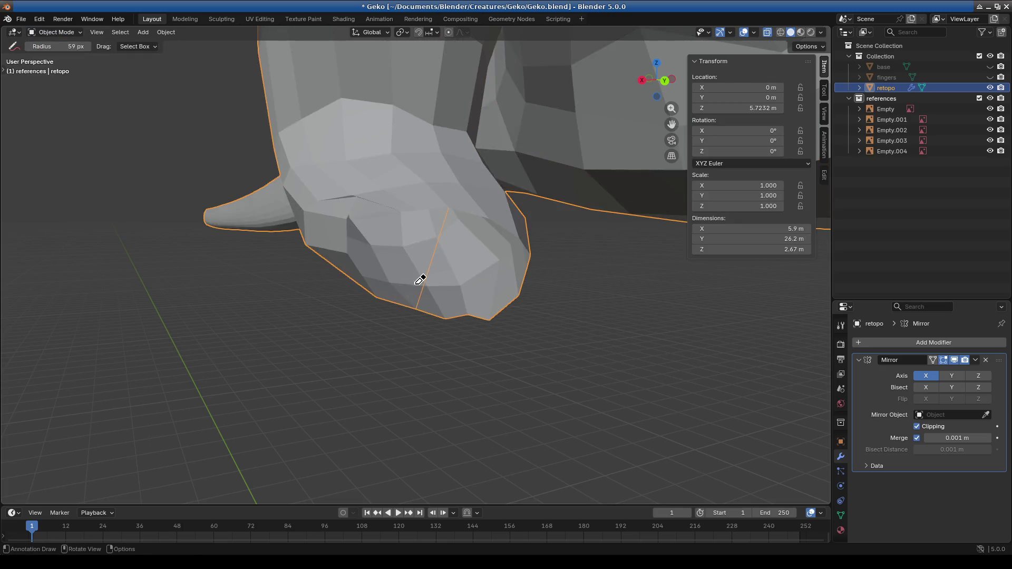
click(53, 32)
click(51, 55)
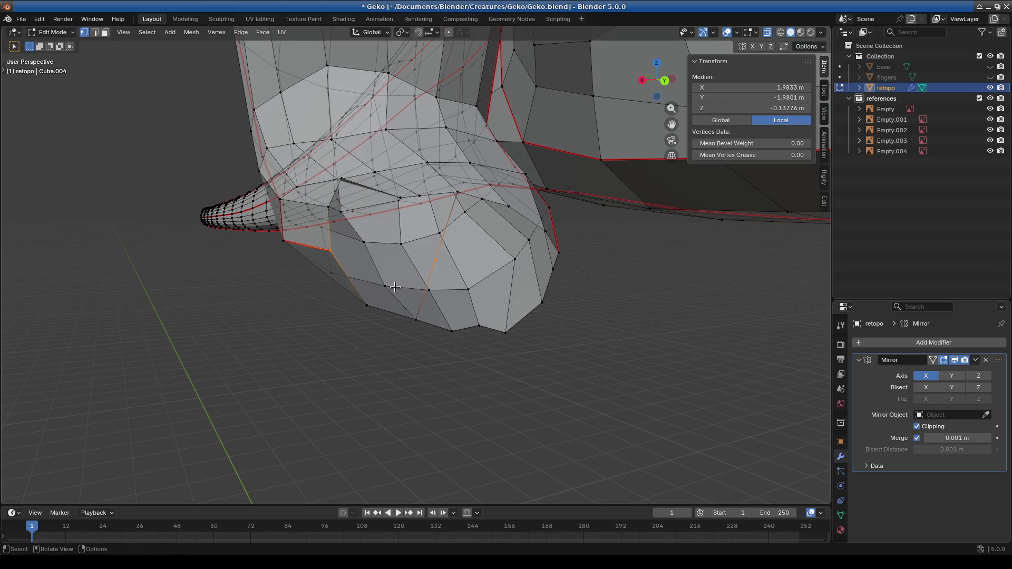
mouse_move(416, 291)
middle_down()
mouse_move(501, 270)
mouse_move(533, 277)
mouse_move(575, 308)
mouse_move(371, 289)
mouse_move(443, 290)
mouse_move(472, 306)
mouse_move(459, 220)
mouse_move(441, 210)
middle_up()
shift+click(499, 255)
shift+click(371, 290)
shift+click(443, 290)
click(458, 219)
key(g)
click(459, 218)
Step: Add a second centred edge loop through the lower foot
key(b)
drag(424, 187, 437, 210)
middle_drag(437, 211, 481, 268)
click(473, 256)
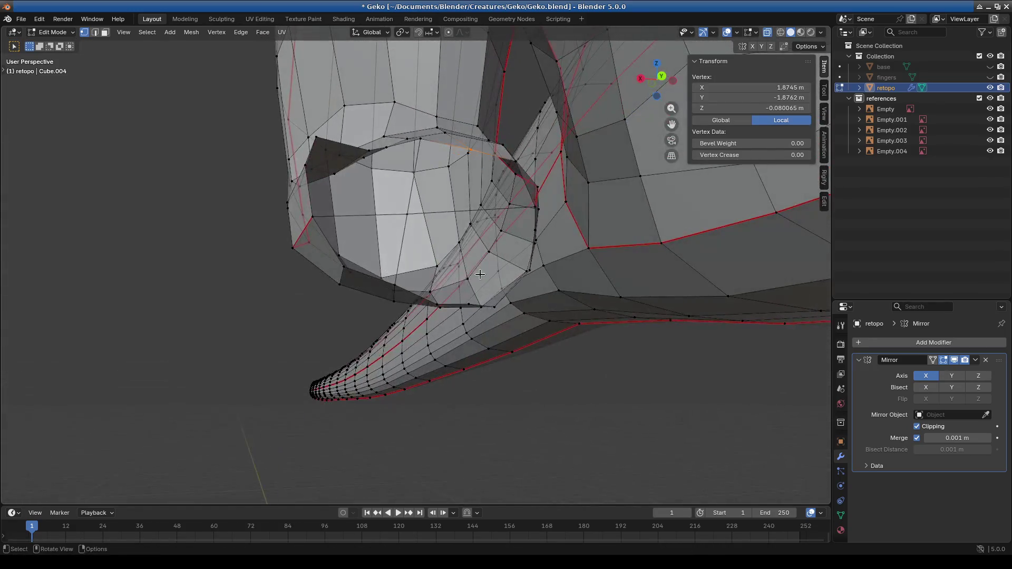
mouse_move(480, 311)
middle_down()
mouse_move(448, 311)
mouse_move(463, 320)
middle_up()
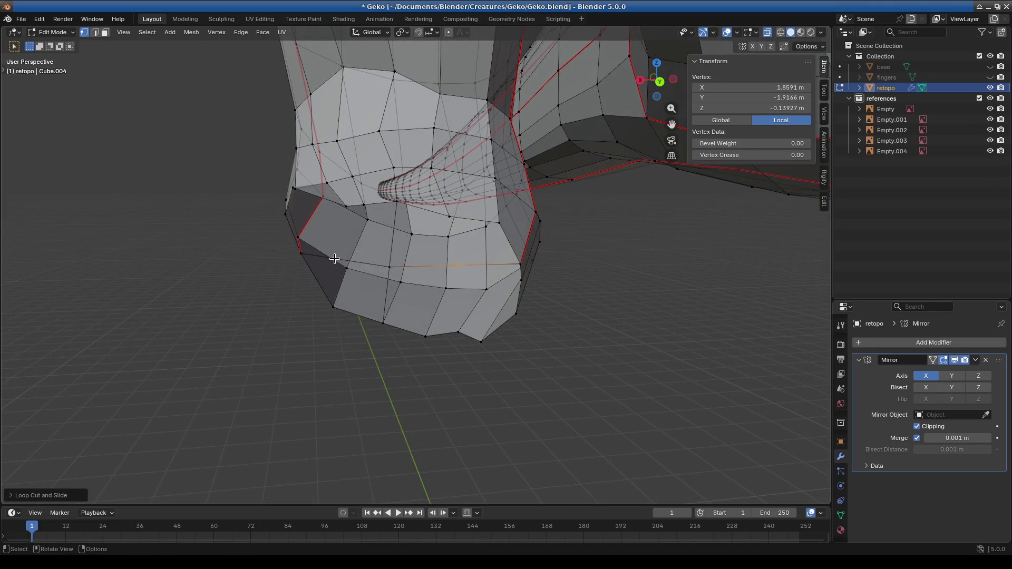
middle_drag(348, 251, 375, 274)
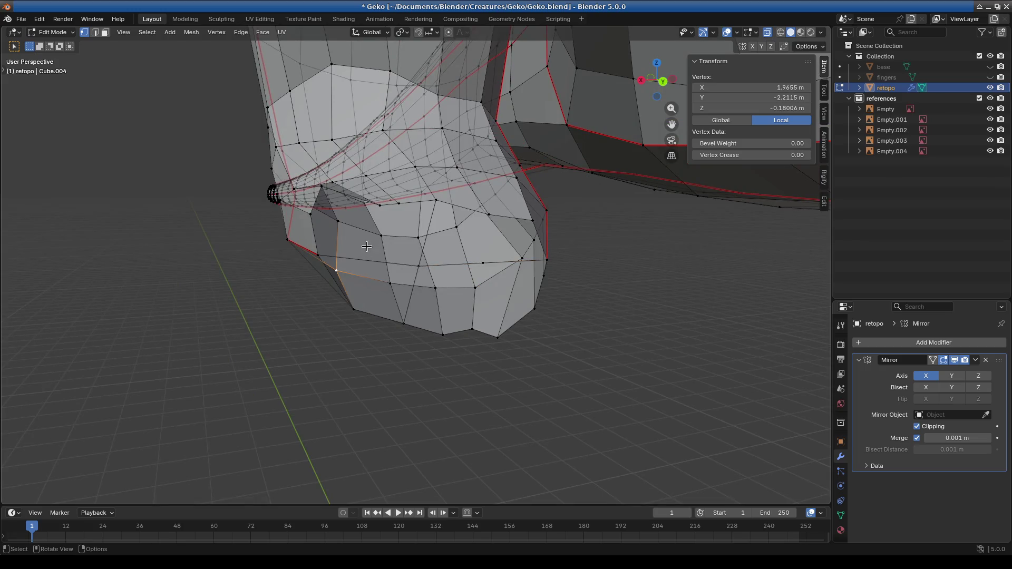
click(382, 258)
right_click(368, 258)
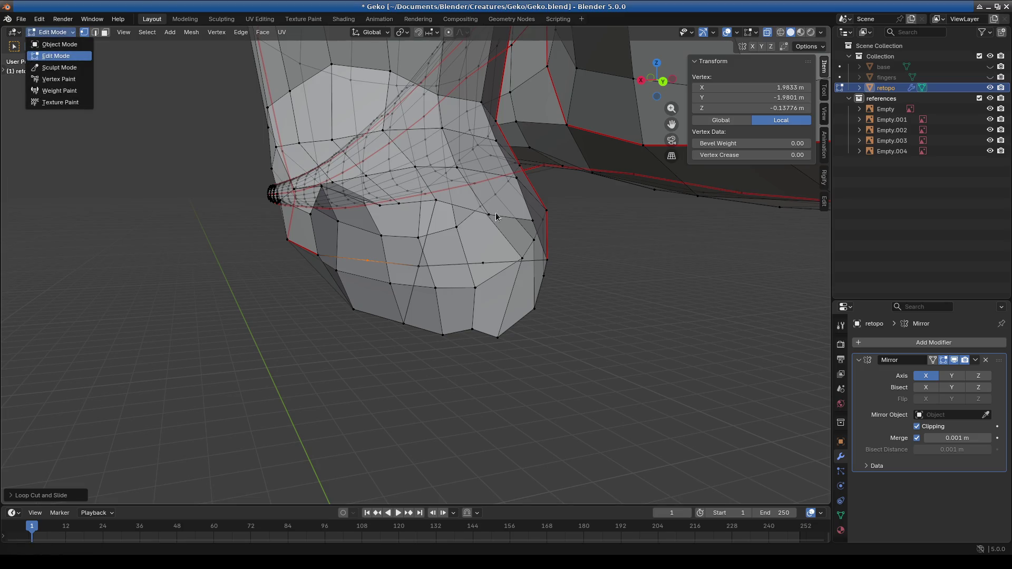
Step: Box-select a group of foot vertices, nudge them, and pick edges on the foot
drag(495, 235, 495, 234)
mouse_move(495, 235)
middle_down()
mouse_move(456, 246)
mouse_move(482, 273)
mouse_move(518, 259)
middle_up()
drag(518, 259, 525, 282)
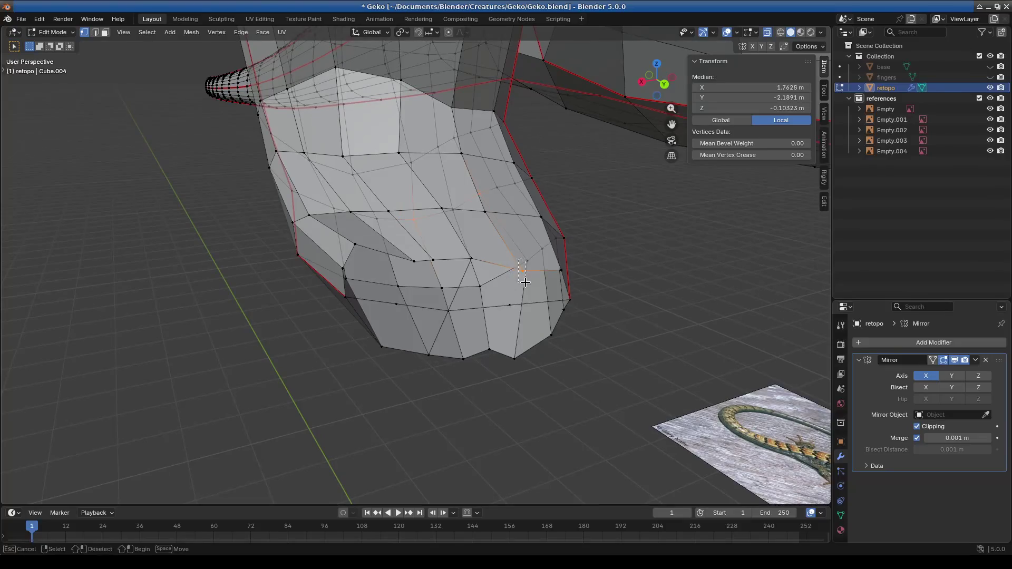
shift+click(507, 307)
key(g)
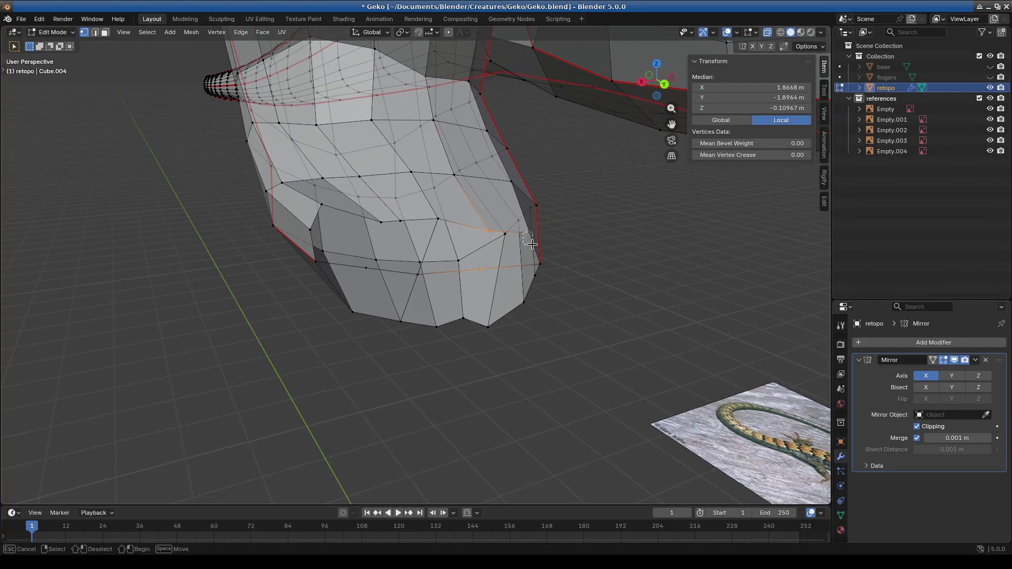
shift+click(520, 220)
mouse_move(538, 253)
middle_down()
mouse_move(574, 300)
mouse_move(569, 283)
mouse_move(536, 308)
middle_up()
click(409, 214)
shift+click(422, 275)
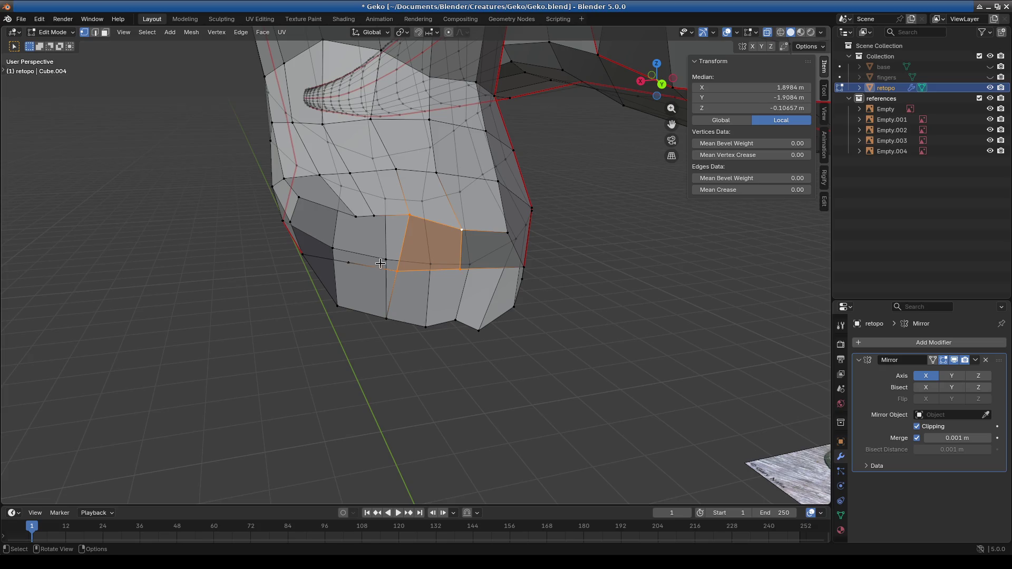
Step: Move a foot vertex to X 2.0028, Y -1.9425, Z -0.061233 m, then select the body edge loop
click(359, 216)
middle_drag(359, 216, 377, 247)
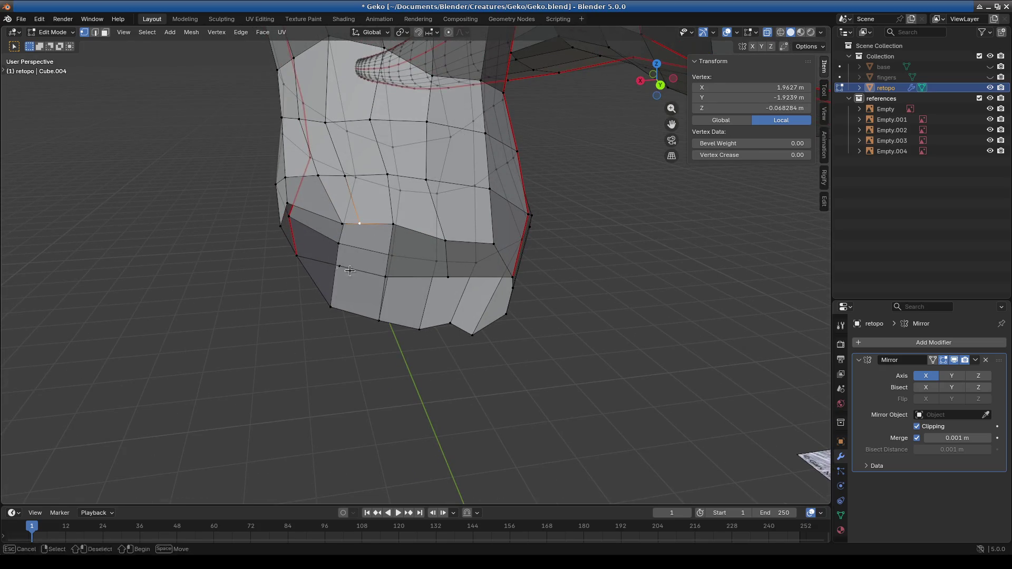
shift+drag(390, 288, 391, 288)
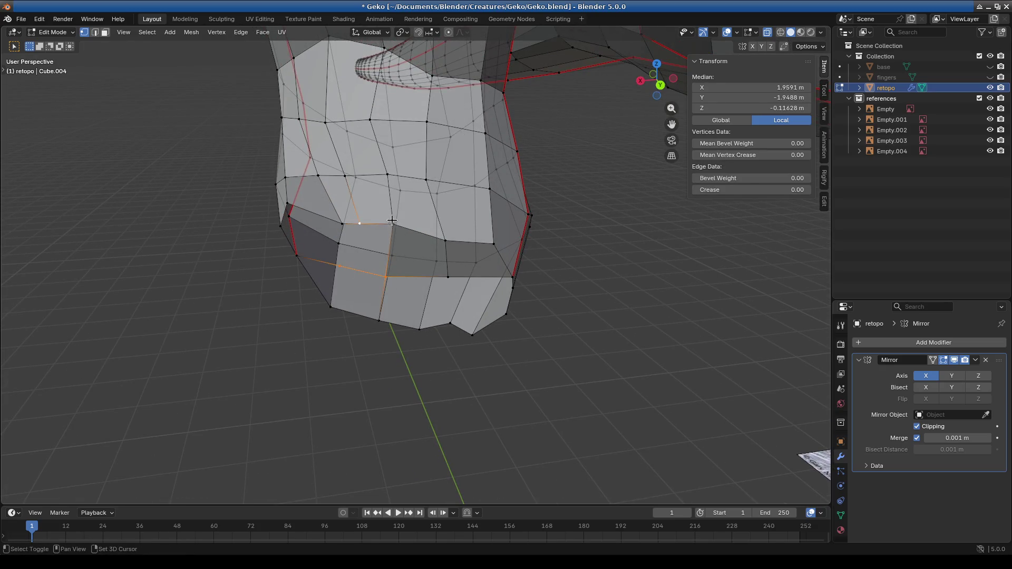
click(347, 221)
key(g)
click(351, 228)
mouse_move(350, 228)
middle_down()
mouse_move(395, 235)
mouse_move(344, 245)
mouse_move(368, 258)
mouse_move(367, 226)
mouse_move(426, 240)
mouse_move(459, 274)
mouse_move(505, 287)
mouse_move(369, 278)
mouse_move(456, 282)
middle_up()
alt+click(287, 203)
middle_drag(466, 238, 482, 223)
scroll(490, 216, up, 4)
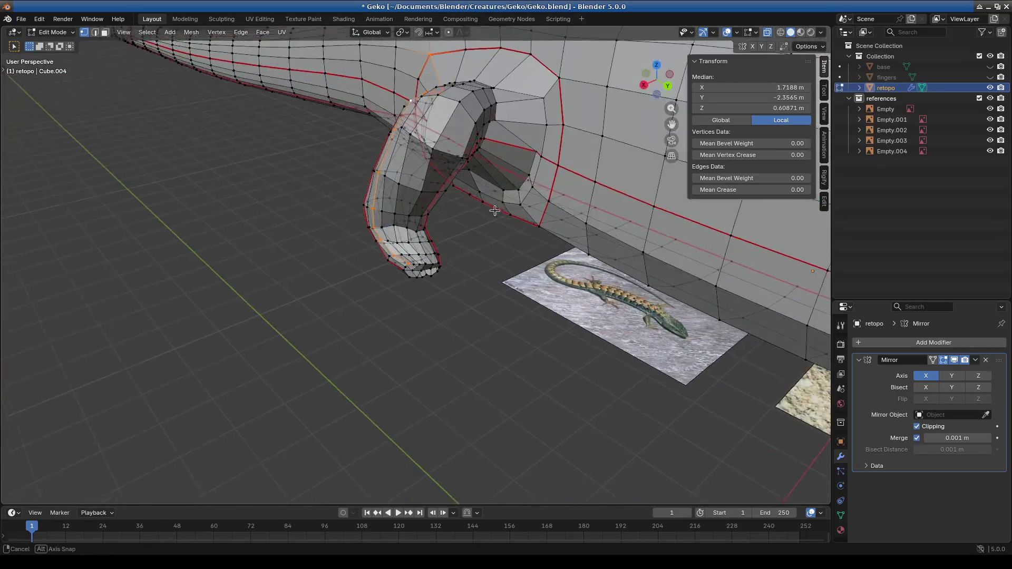
scroll(499, 208, up, 5)
scroll(495, 228, up, 4)
mouse_move(410, 221)
middle_down()
mouse_move(471, 224)
mouse_move(474, 189)
mouse_move(337, 158)
middle_up()
click(53, 32)
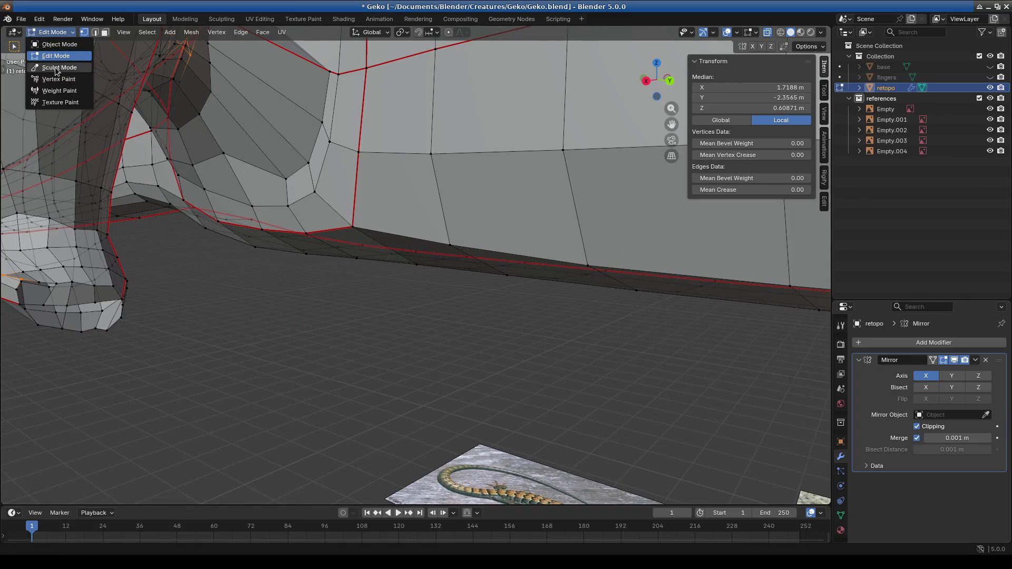
click(52, 67)
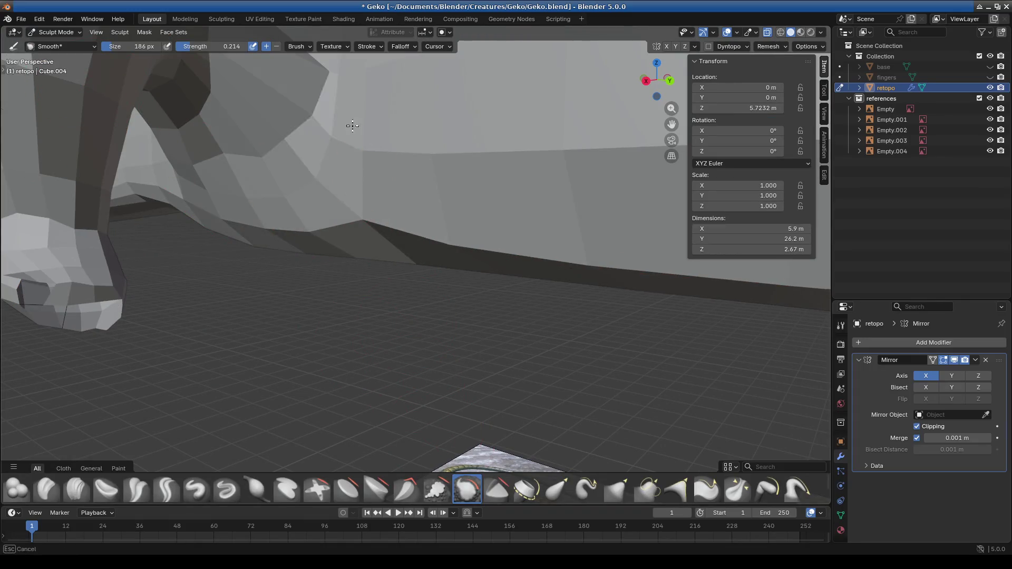
scroll(294, 170, up, 4)
mouse_move(260, 111)
middle_down()
mouse_move(339, 188)
mouse_move(379, 176)
middle_up()
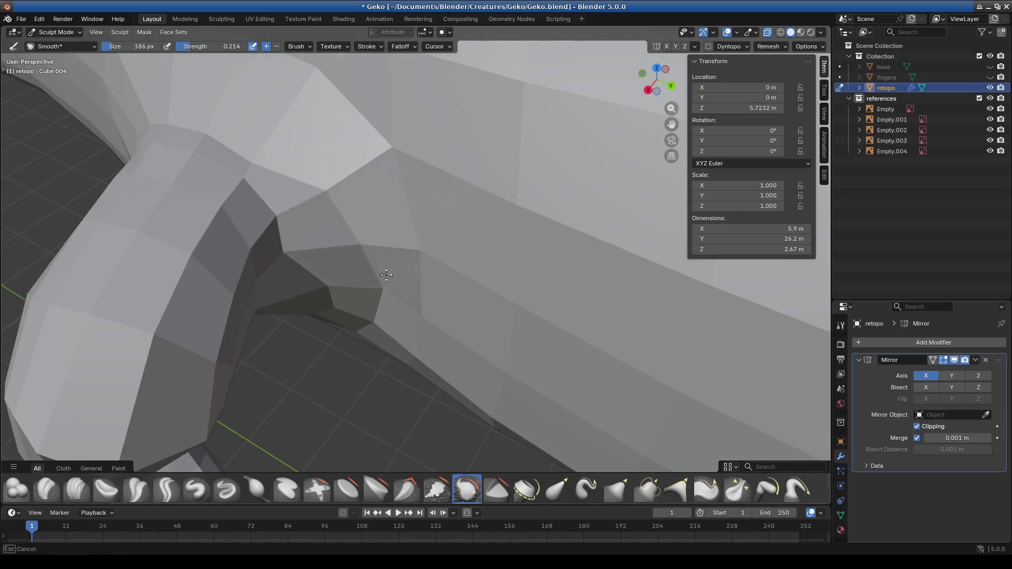
middle_drag(350, 314, 322, 233)
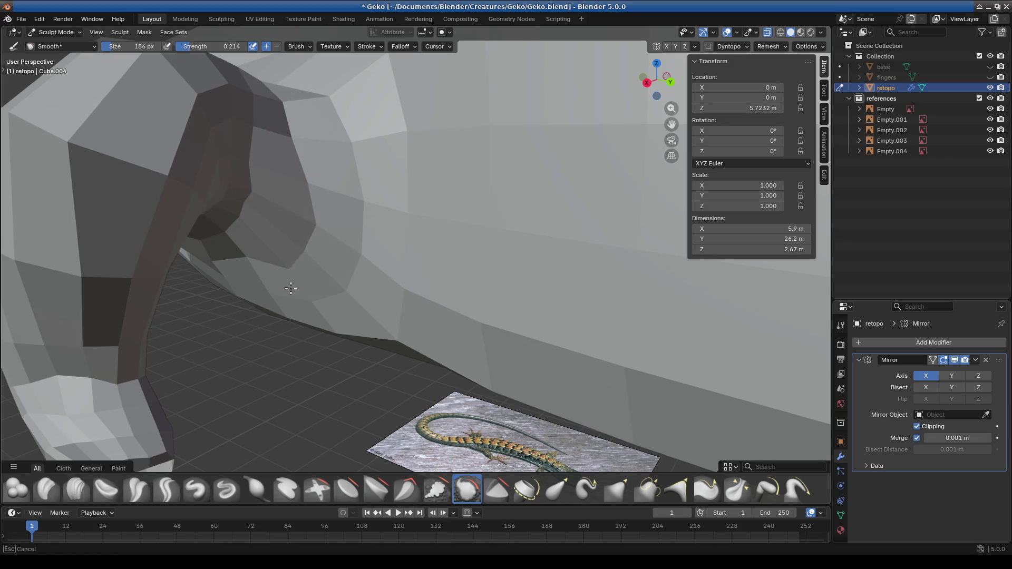
mouse_move(284, 283)
middle_down()
mouse_move(344, 215)
mouse_move(426, 283)
mouse_move(369, 274)
mouse_move(309, 202)
middle_up()
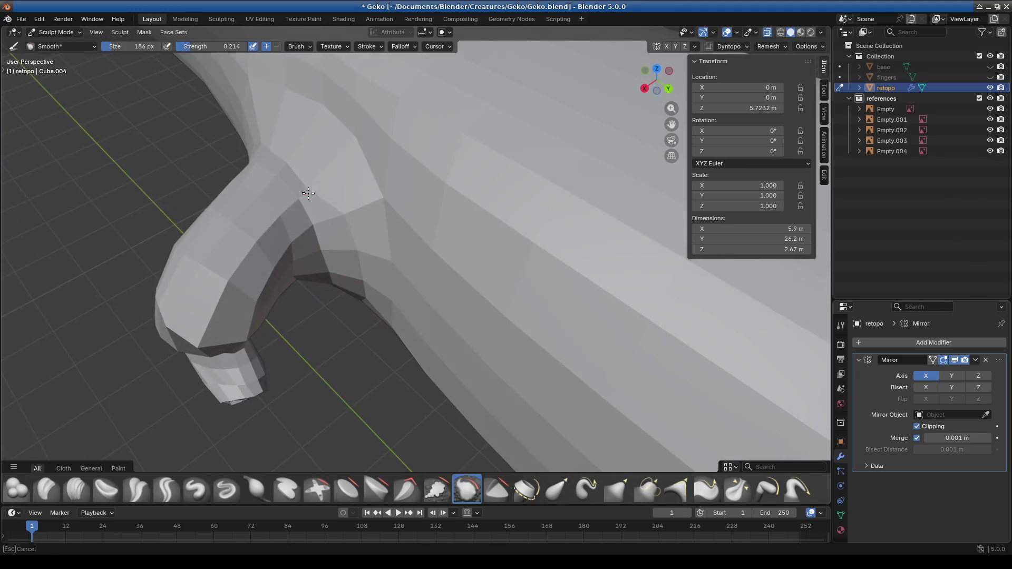
mouse_move(302, 147)
middle_down()
mouse_move(416, 176)
mouse_move(290, 218)
mouse_move(381, 242)
middle_up()
mouse_move(377, 290)
middle_down()
mouse_move(411, 233)
mouse_move(283, 296)
middle_up()
middle_drag(380, 297, 337, 244)
mouse_move(365, 285)
middle_down()
mouse_move(296, 330)
mouse_move(325, 301)
mouse_move(128, 97)
middle_up()
click(61, 33)
click(48, 57)
mouse_move(393, 289)
shift+middle_down()
mouse_move(319, 285)
mouse_move(274, 148)
shift+middle_up()
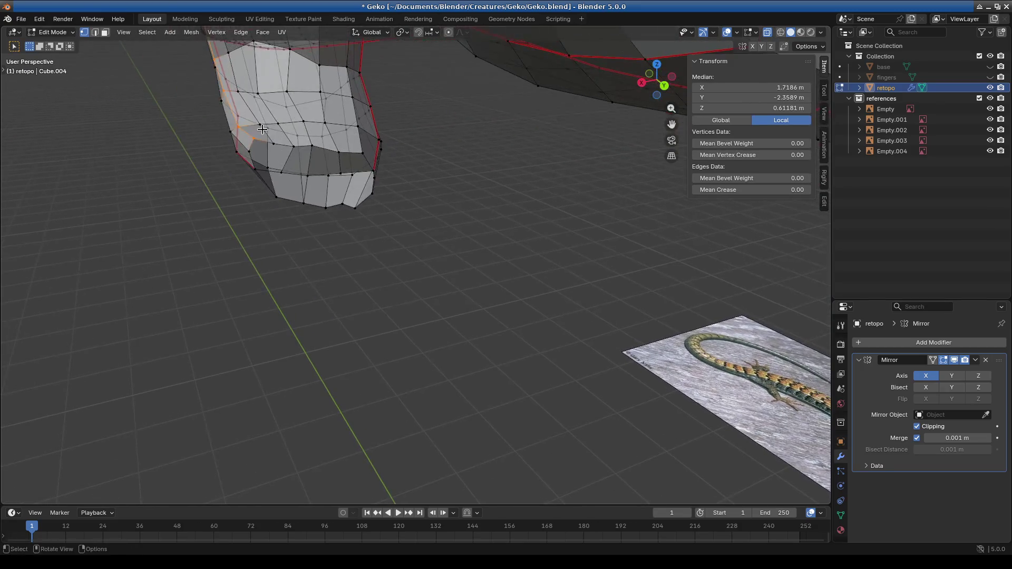
Step: Select a vertex on the foot opening's rim and turn off X-Ray shading
scroll(350, 236, up, 8)
click(431, 396)
mouse_move(431, 396)
middle_down()
mouse_move(443, 362)
mouse_move(430, 350)
middle_up()
click(490, 258)
mouse_move(490, 257)
middle_down()
mouse_move(516, 315)
mouse_move(554, 301)
middle_up()
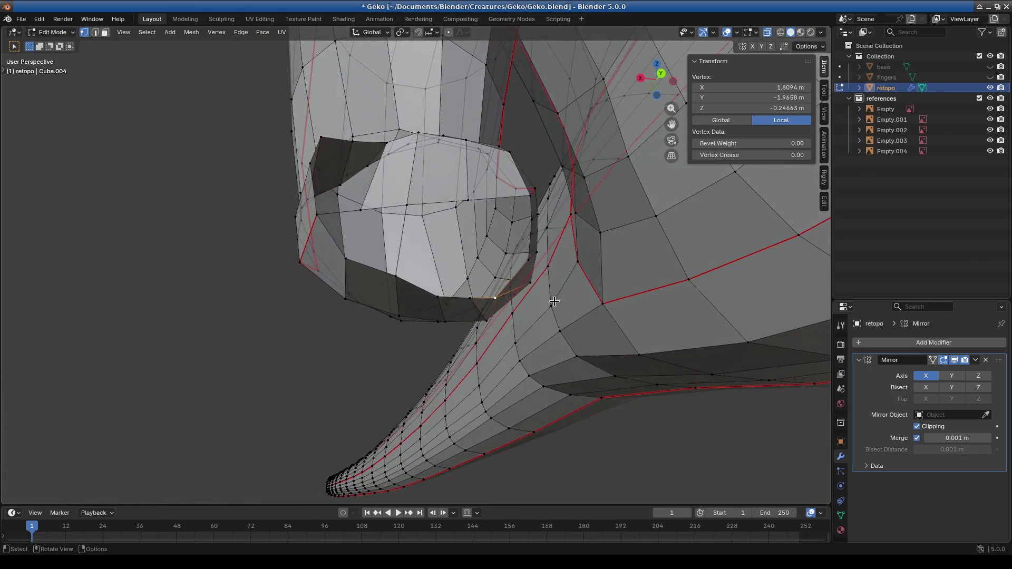
click(823, 33)
click(761, 298)
Step: Move the selected rim vertex up and to the right to reshape the opening
mouse_move(478, 355)
middle_down()
mouse_move(518, 283)
mouse_move(508, 316)
mouse_move(516, 369)
mouse_move(465, 384)
mouse_move(474, 389)
mouse_move(464, 370)
middle_up()
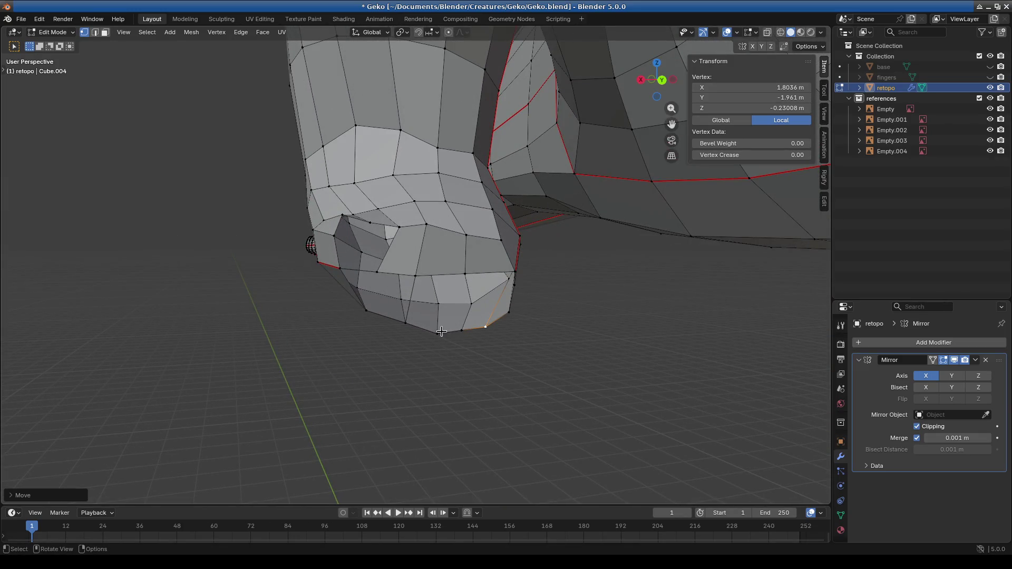
mouse_move(523, 348)
middle_down()
mouse_move(463, 305)
mouse_move(488, 321)
mouse_move(481, 294)
mouse_move(468, 293)
mouse_move(452, 368)
mouse_move(310, 251)
mouse_move(369, 251)
mouse_move(381, 230)
middle_up()
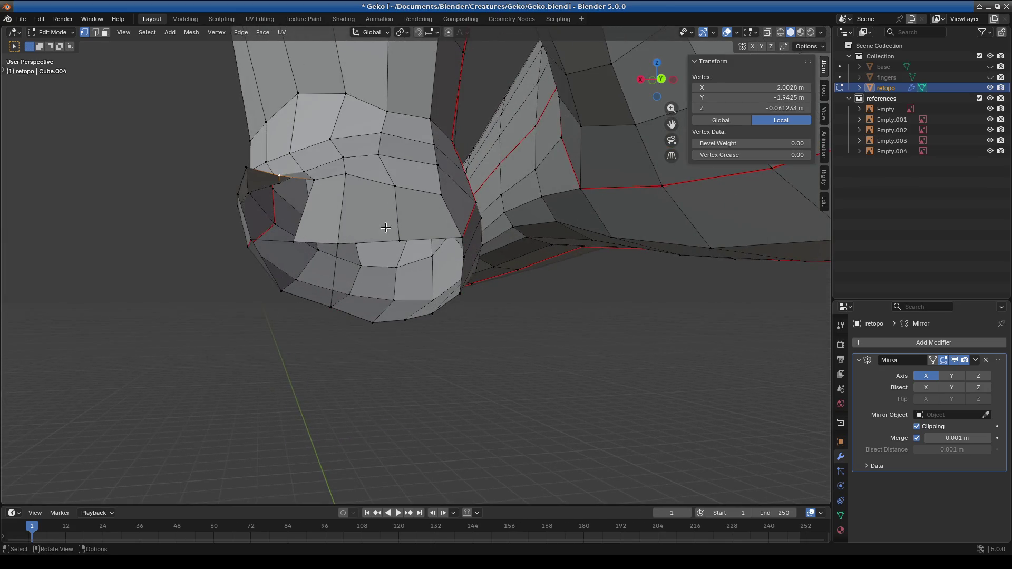
mouse_move(415, 199)
middle_down()
mouse_move(404, 216)
mouse_move(380, 181)
middle_up()
key(g)
click(390, 132)
key(g)
click(382, 160)
Step: Reposition a second rim vertex, then box-select the opening's rim edges
mouse_move(368, 210)
middle_down()
mouse_move(342, 247)
mouse_move(314, 196)
middle_up()
click(300, 175)
key(g)
click(433, 251)
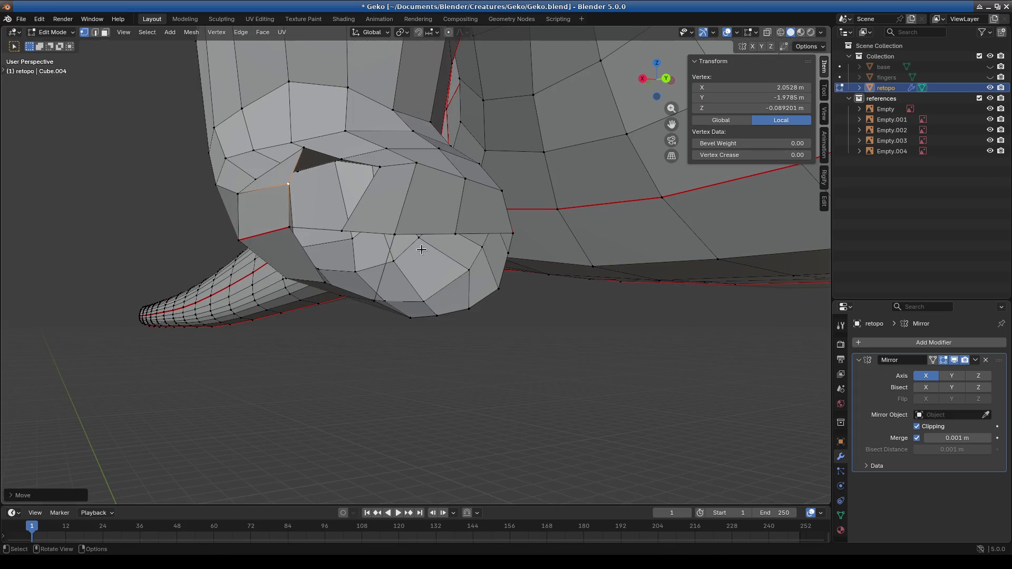
middle_drag(434, 251, 440, 195)
drag(348, 246, 404, 242)
middle_drag(404, 242, 407, 337)
Step: Delete the selected rim edges and pull a rim vertex up and to the left
key(x)
click(407, 337)
click(413, 226)
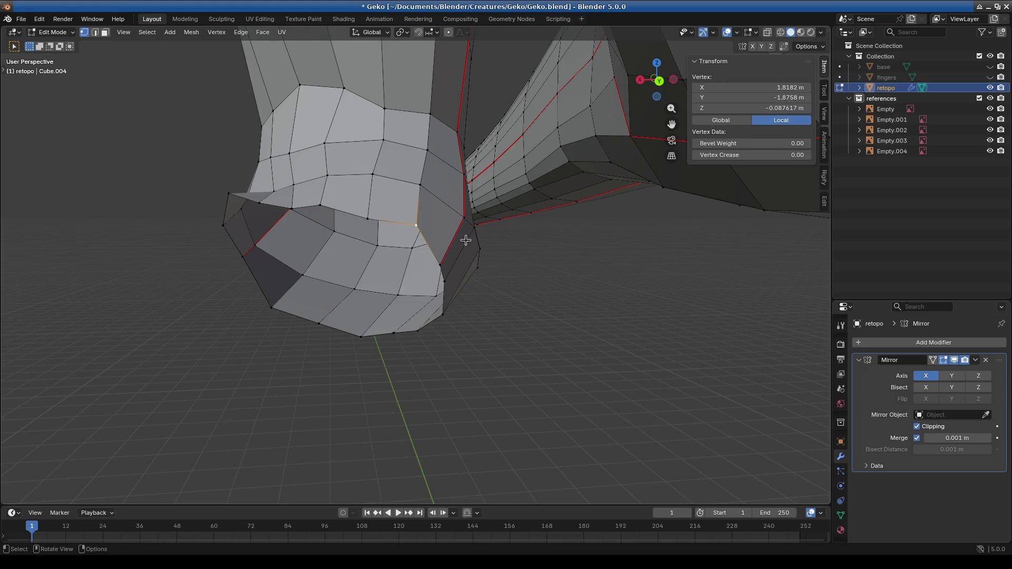
middle_drag(414, 226, 475, 214)
key(g)
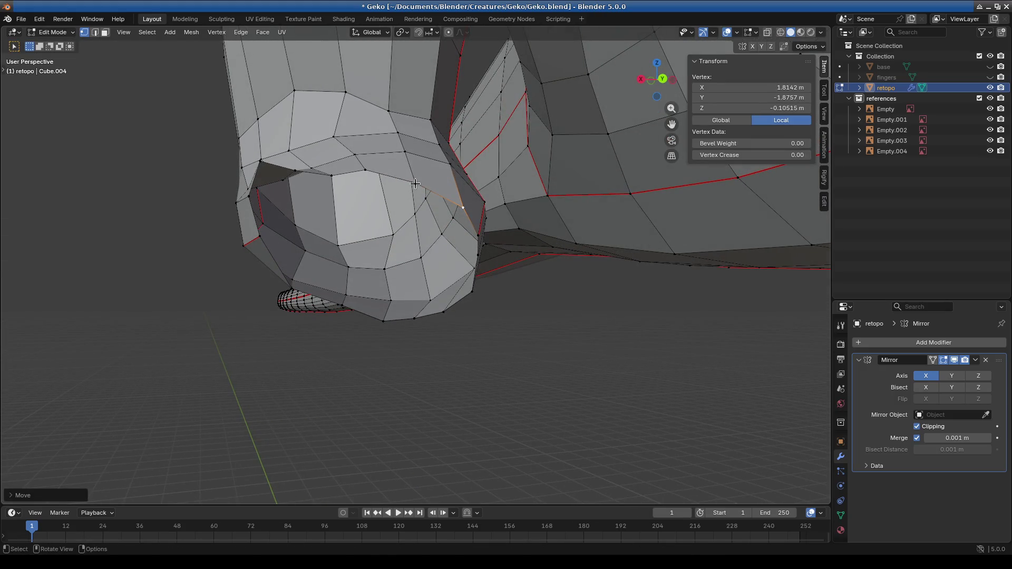
click(453, 189)
Step: Reposition two vertices along the foot's upper edge to fit the form
drag(373, 181, 372, 181)
key(g)
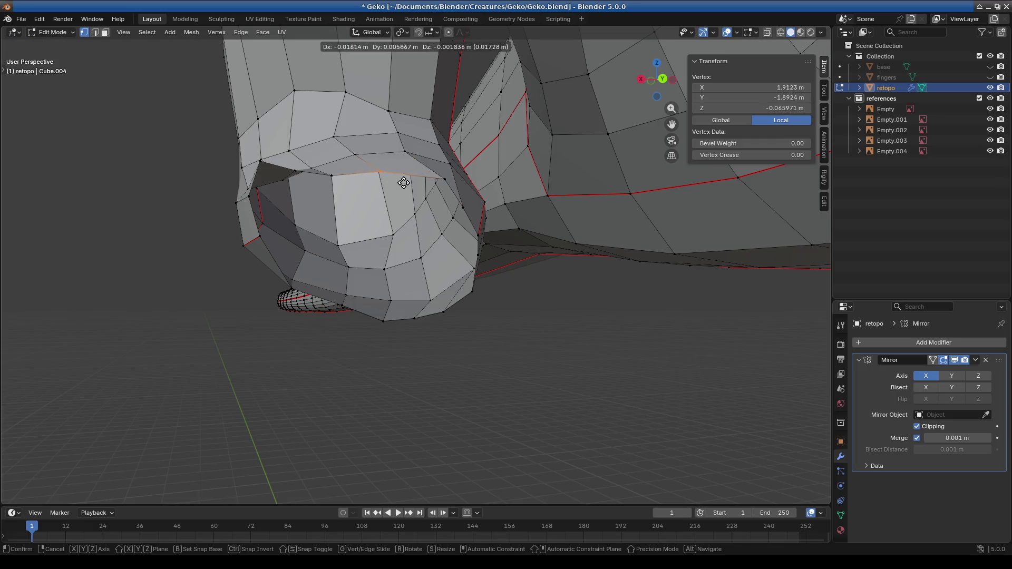
click(418, 180)
click(334, 177)
key(g)
click(357, 190)
Step: Move further upper-edge vertices into place and lower the last one
click(310, 169)
key(g)
click(305, 184)
shift+click(258, 168)
key(g)
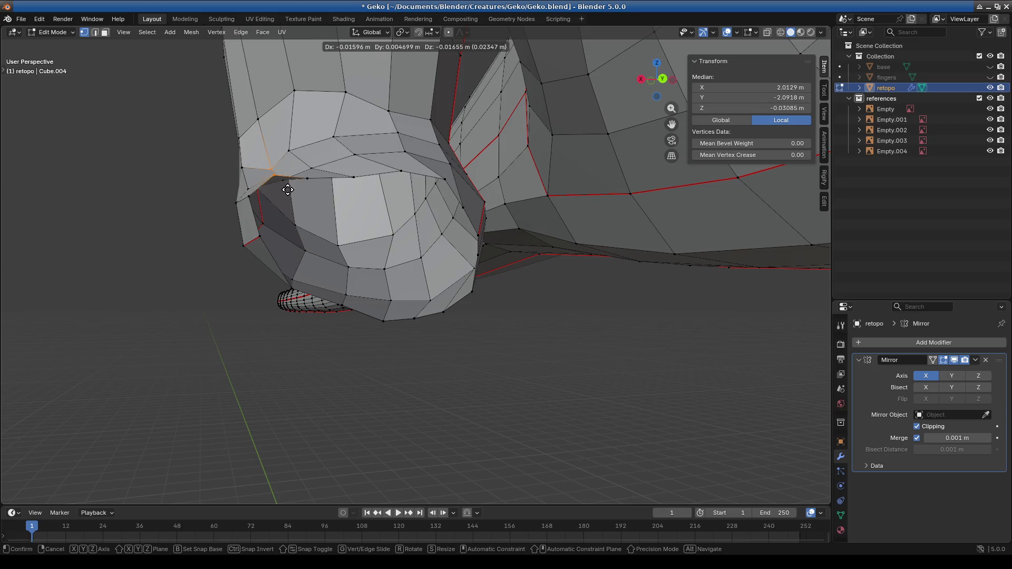
click(278, 184)
key(g)
click(254, 203)
Step: From a new angle, adjust the position of vertices on the foot
click(254, 206)
mouse_move(255, 206)
middle_down()
mouse_move(420, 239)
mouse_move(390, 226)
middle_up()
shift+click(384, 190)
key(g)
click(390, 195)
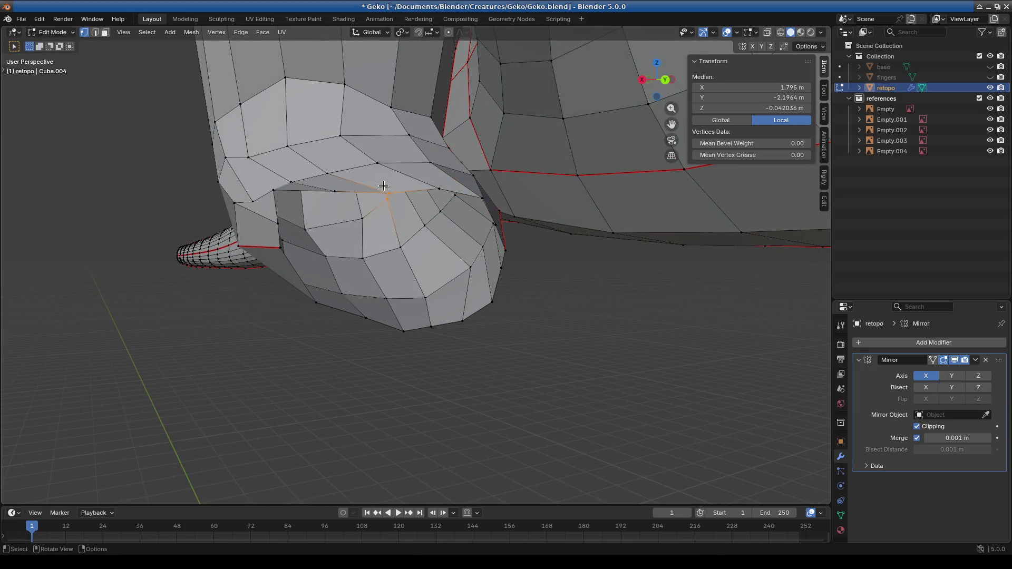
click(338, 191)
click(339, 195)
Step: Nudge more foot vertices slightly down and up to follow the surface
click(433, 180)
key(g)
click(426, 192)
click(274, 191)
key(g)
click(272, 195)
key(g)
click(490, 203)
Step: Check another side of the foot and move two more vertices into place
mouse_move(534, 246)
middle_down()
mouse_move(501, 190)
mouse_move(498, 232)
mouse_move(569, 267)
mouse_move(535, 302)
mouse_move(670, 361)
mouse_move(649, 328)
mouse_move(379, 289)
mouse_move(343, 266)
mouse_move(425, 317)
mouse_move(295, 264)
mouse_move(269, 241)
mouse_move(317, 305)
mouse_move(369, 338)
mouse_move(561, 344)
mouse_move(486, 309)
mouse_move(312, 303)
mouse_move(446, 264)
middle_up()
key(g)
click(489, 234)
key(g)
click(560, 253)
Step: Select the whole connected toe piece and frame it in the view
key(l)
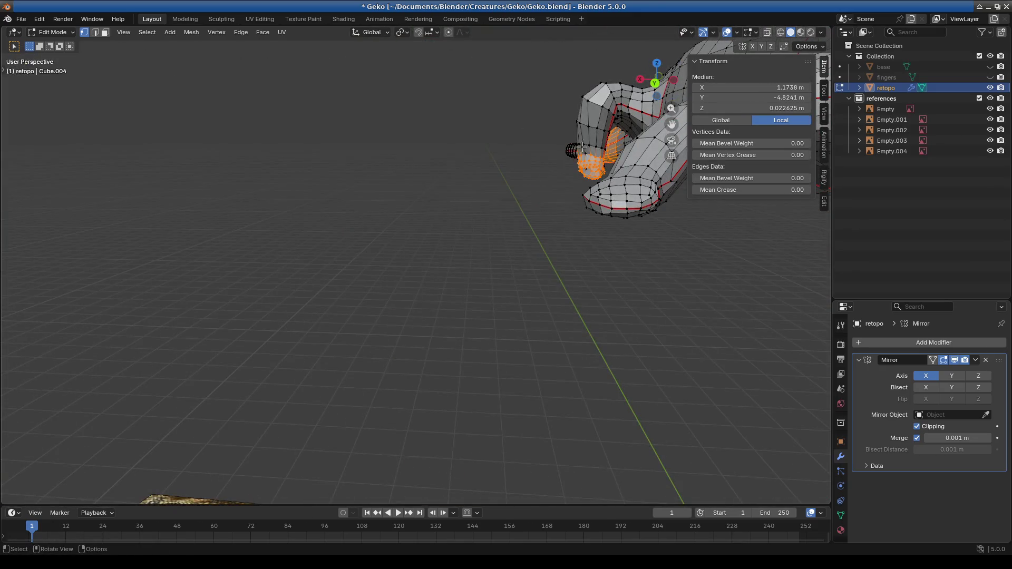
key(KP_Decimal)
key(ctrl+z)
key(KP_Decimal)
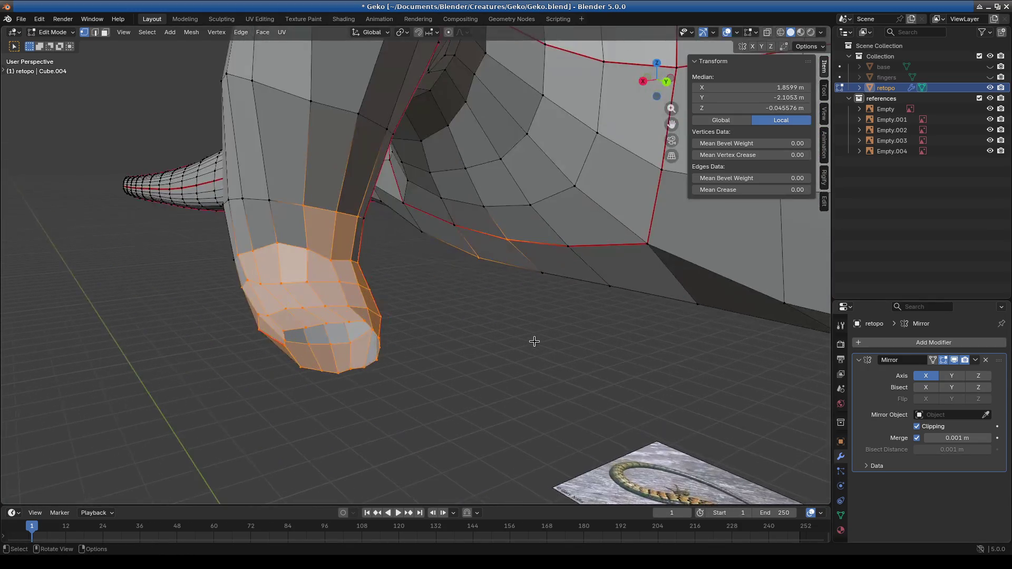
mouse_move(404, 357)
middle_down()
mouse_move(314, 283)
mouse_move(337, 307)
mouse_move(352, 296)
middle_up()
scroll(352, 296, up, 3)
Step: Try moving a vertex on the foot's edge, then undo that move
click(255, 248)
middle_drag(255, 248, 289, 314)
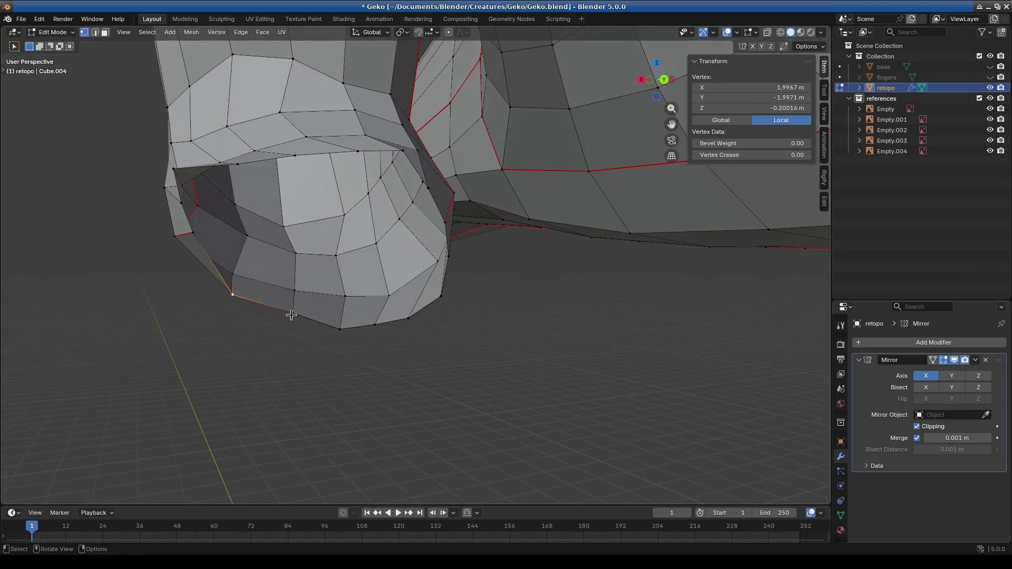
key(g)
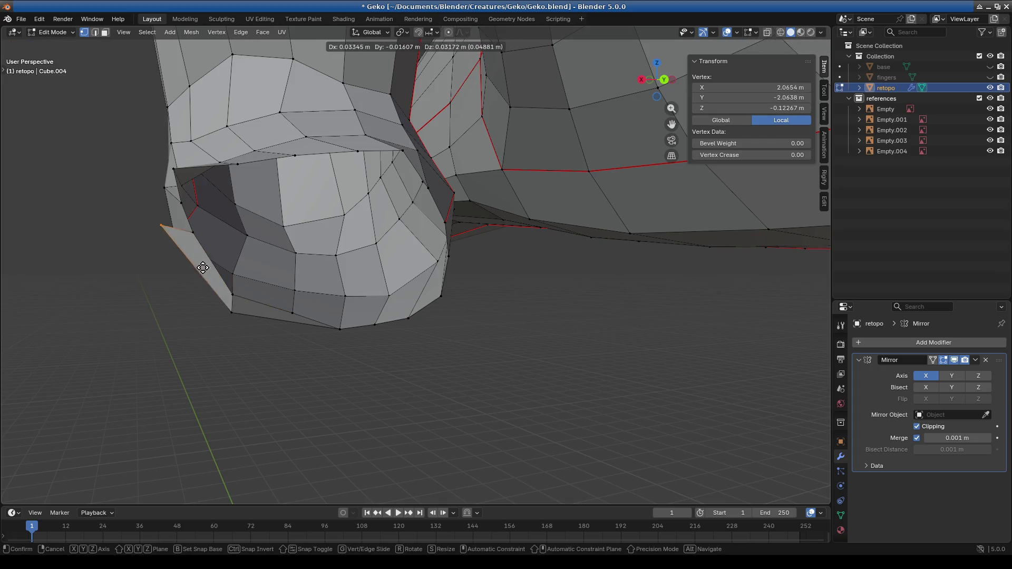
click(249, 302)
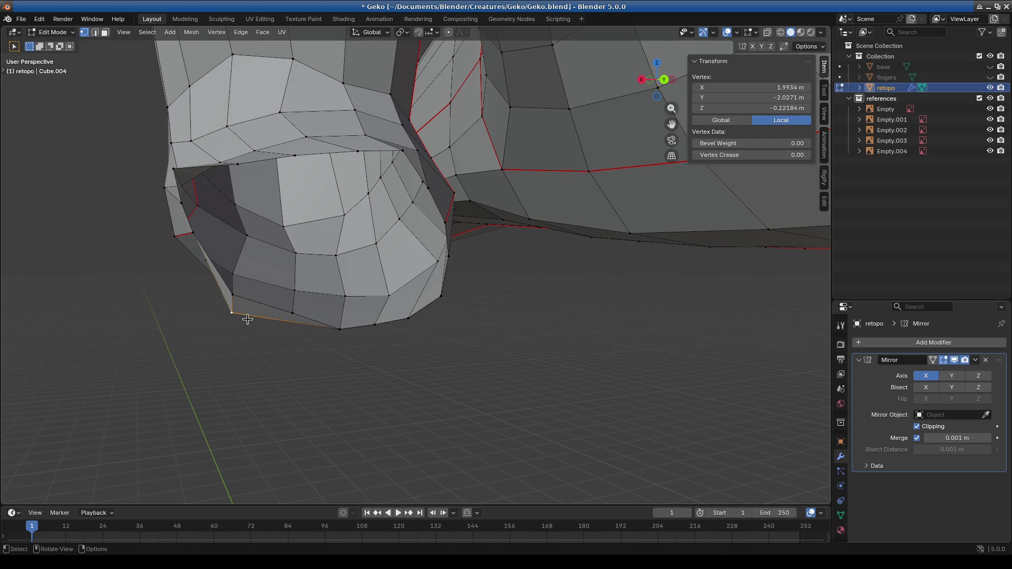
key(ctrl+shift+z)
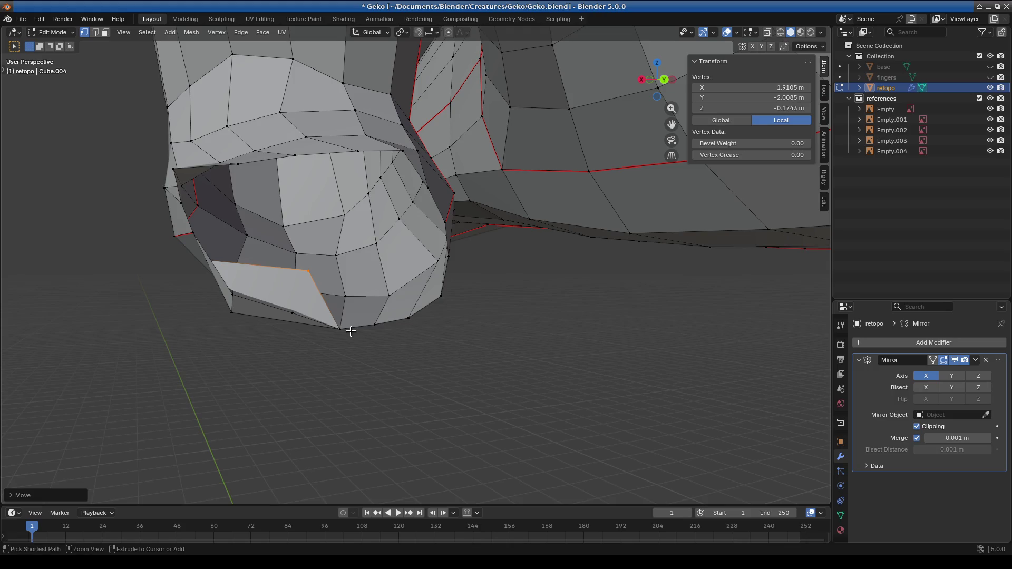
key(ctrl+z)
mouse_move(328, 339)
middle_down()
mouse_move(226, 321)
mouse_move(344, 330)
mouse_move(398, 297)
mouse_move(334, 339)
middle_up()
Step: Delete the stray vertex at the lower corner and fill the lower-left gap with a face
click(399, 298)
click(362, 374)
key(x)
key(Return)
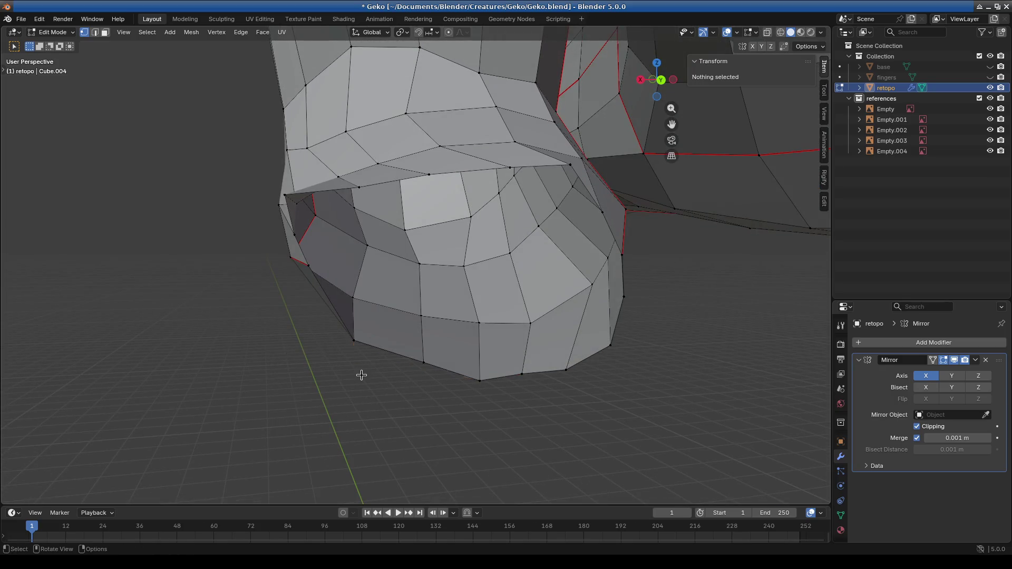
click(352, 341)
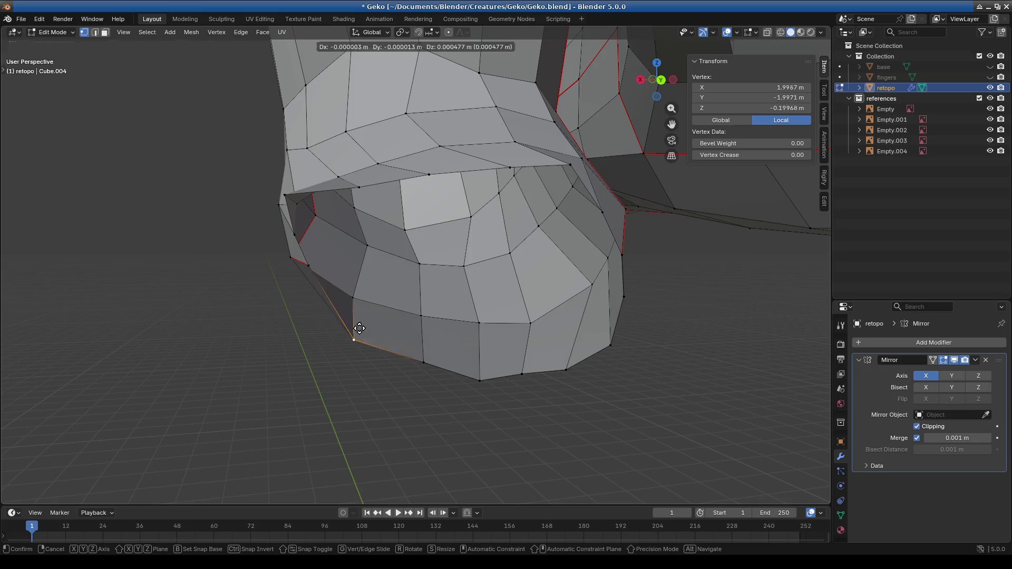
key(f)
key(g)
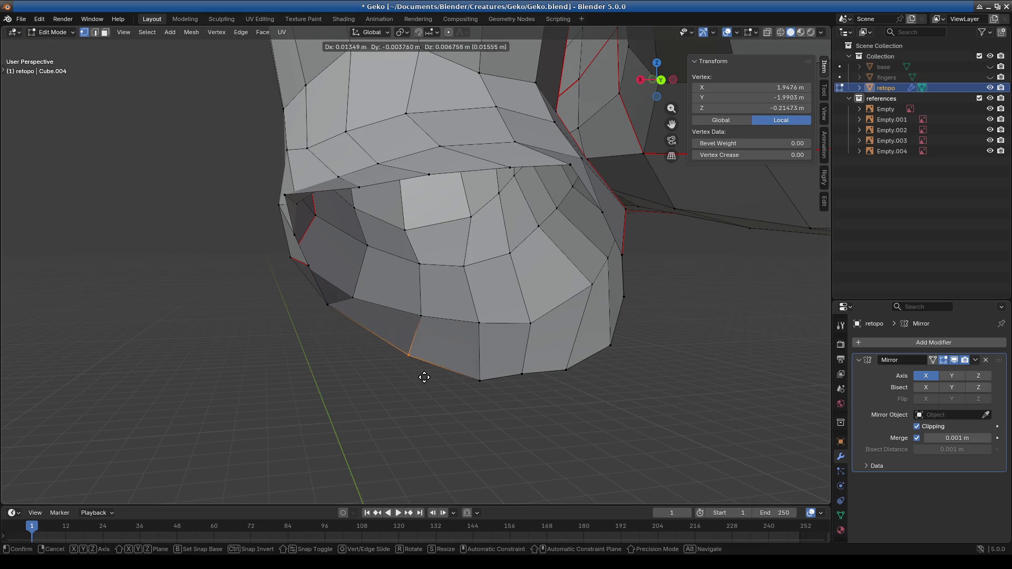
Step: Shift a vertical path of vertices sideways to the right
click(425, 380)
ctrl+click(437, 395)
key(g)
click(421, 384)
key(g)
click(430, 287)
click(430, 286)
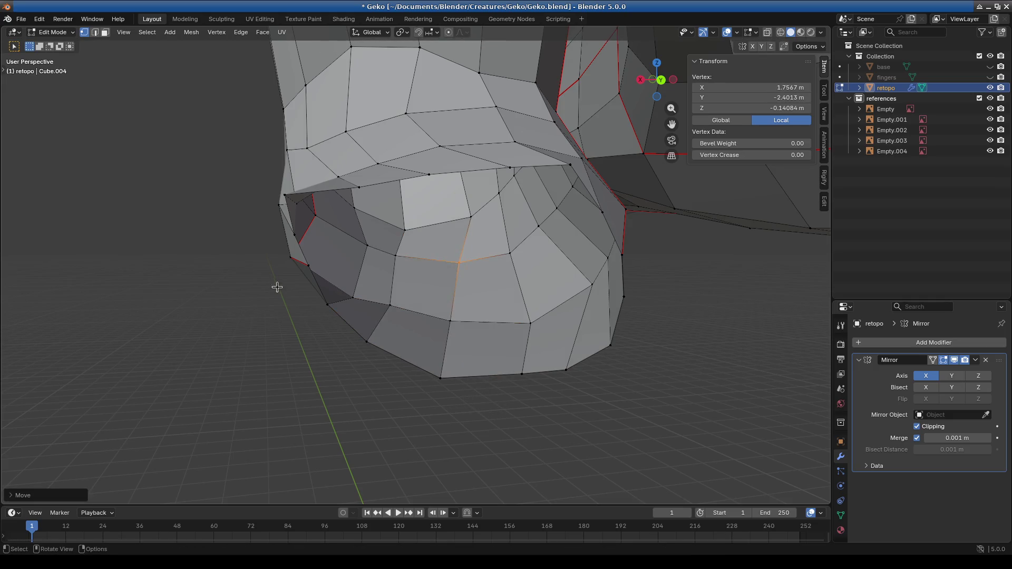
Step: Adjust a vertex on the foot's right side, seen from below
mouse_move(379, 360)
shift+middle_down()
mouse_move(337, 309)
mouse_move(345, 330)
mouse_move(394, 311)
shift+middle_up()
click(525, 215)
mouse_move(525, 215)
middle_down()
mouse_move(418, 302)
mouse_move(453, 349)
mouse_move(477, 308)
middle_up()
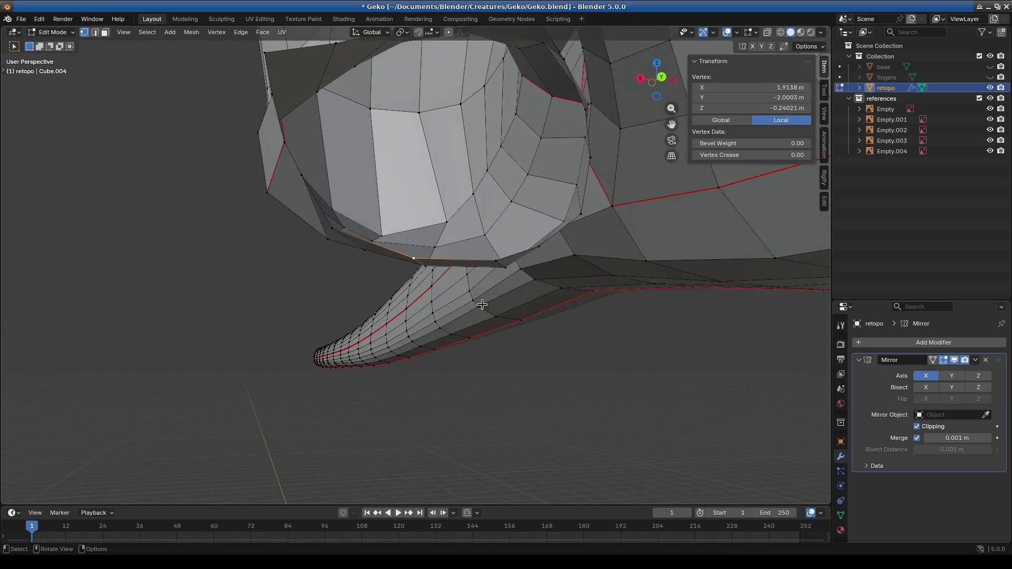
click(499, 266)
mouse_move(500, 266)
middle_down()
mouse_move(533, 323)
mouse_move(513, 327)
mouse_move(530, 257)
middle_up()
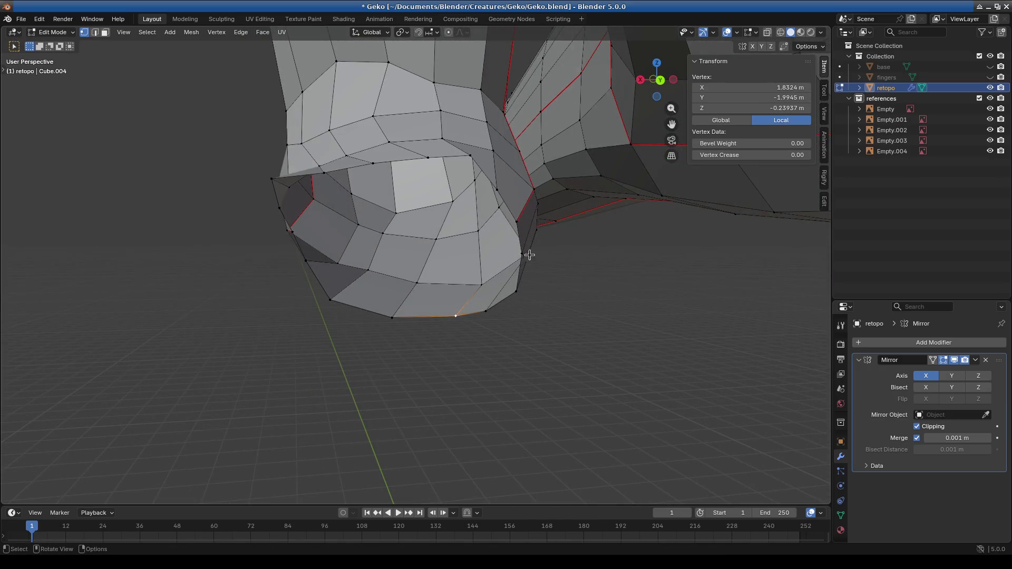
mouse_move(522, 293)
middle_down()
mouse_move(551, 308)
mouse_move(574, 294)
mouse_move(562, 296)
mouse_move(535, 264)
mouse_move(574, 260)
middle_up()
click(574, 294)
key(g)
click(576, 286)
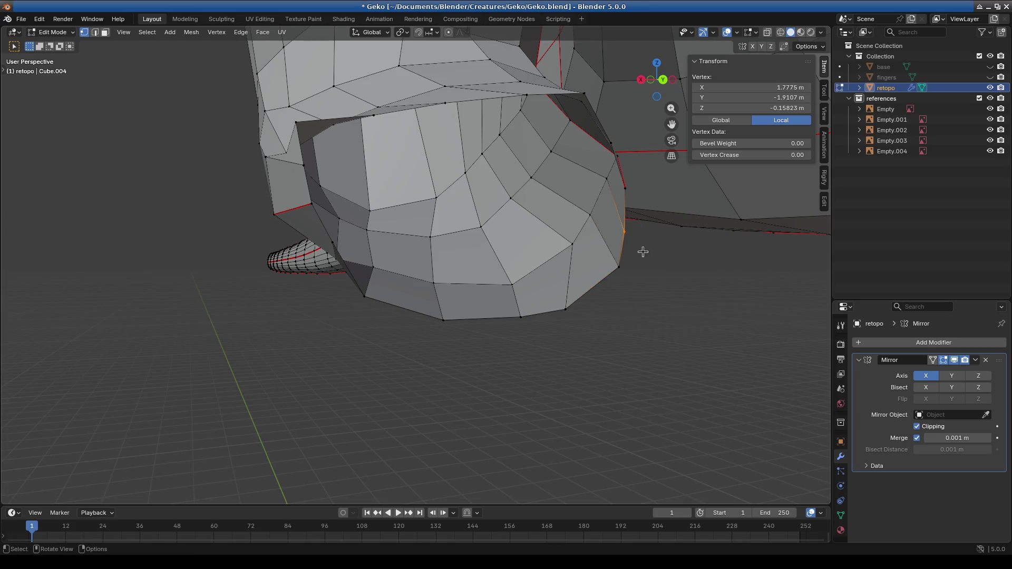
Step: Select vertices along the foot's edge while inspecting it from several angles
shift+click(338, 250)
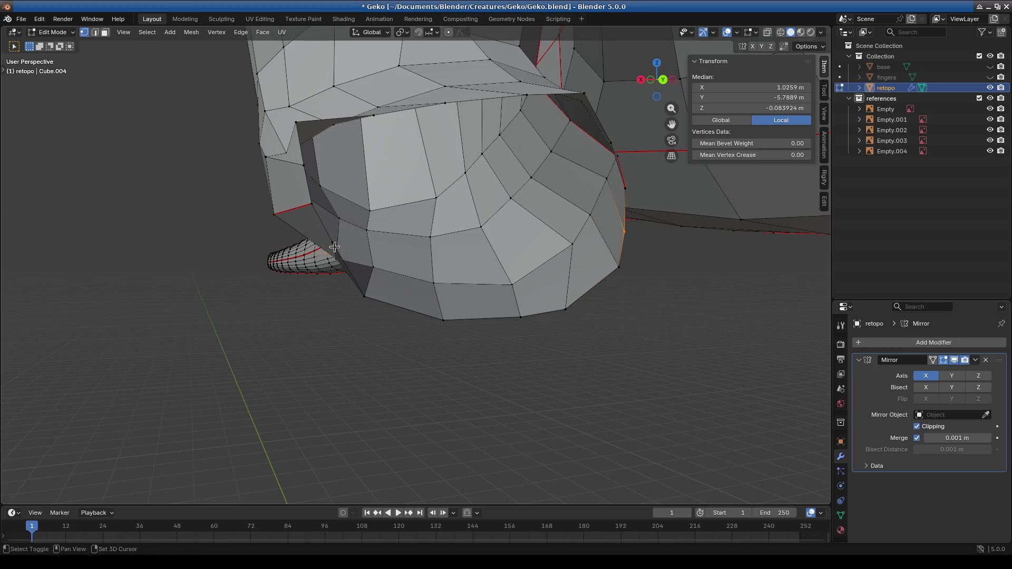
click(305, 206)
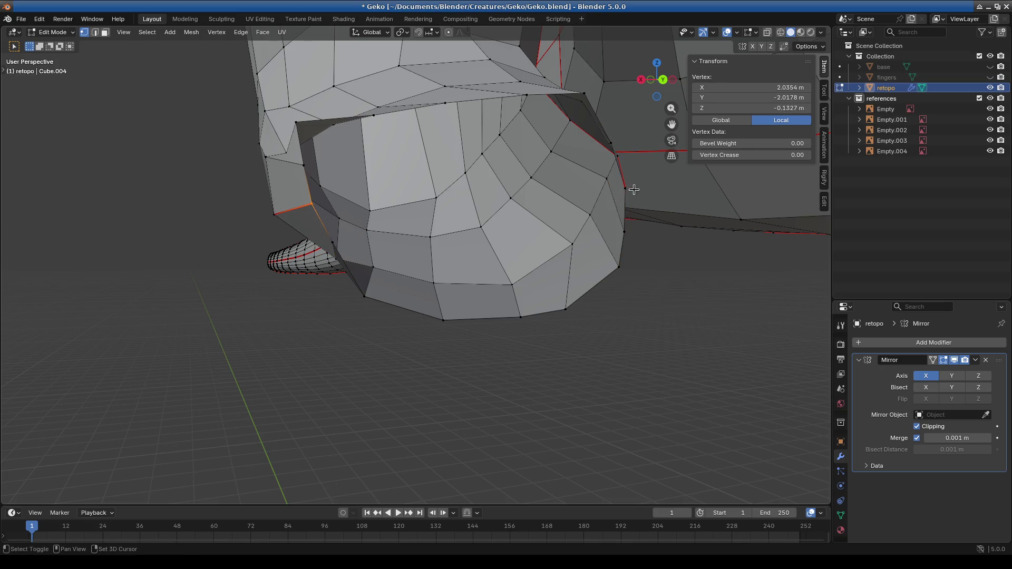
drag(609, 183, 611, 184)
middle_drag(656, 228, 628, 242)
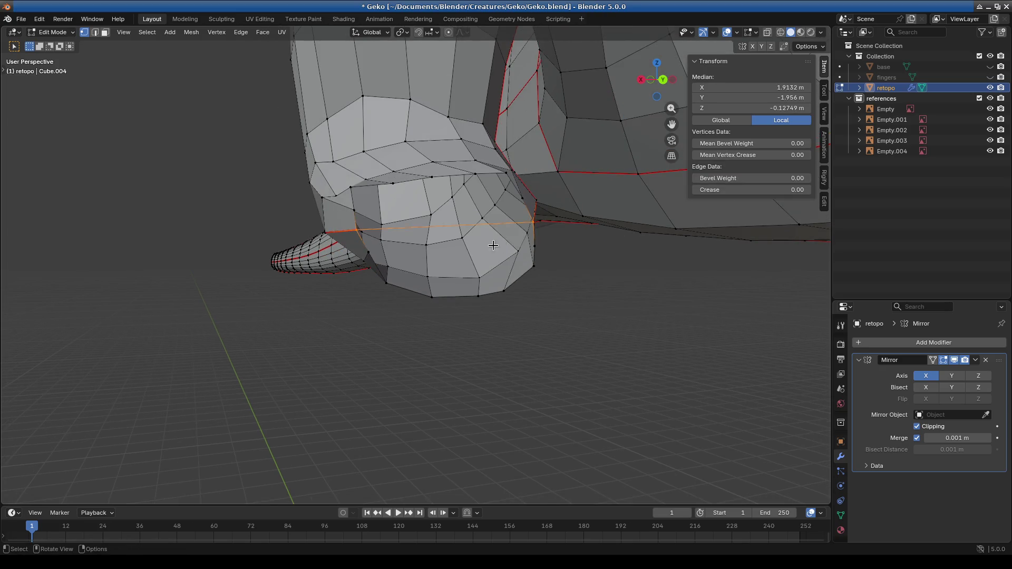
click(356, 203)
mouse_move(357, 203)
middle_down()
mouse_move(452, 283)
mouse_move(436, 282)
mouse_move(485, 221)
middle_up()
mouse_move(514, 185)
middle_down()
mouse_move(527, 219)
mouse_move(386, 236)
middle_up()
Step: Select the edge loop around the foot and add a new loop cut across it
alt+click(527, 219)
click(398, 232)
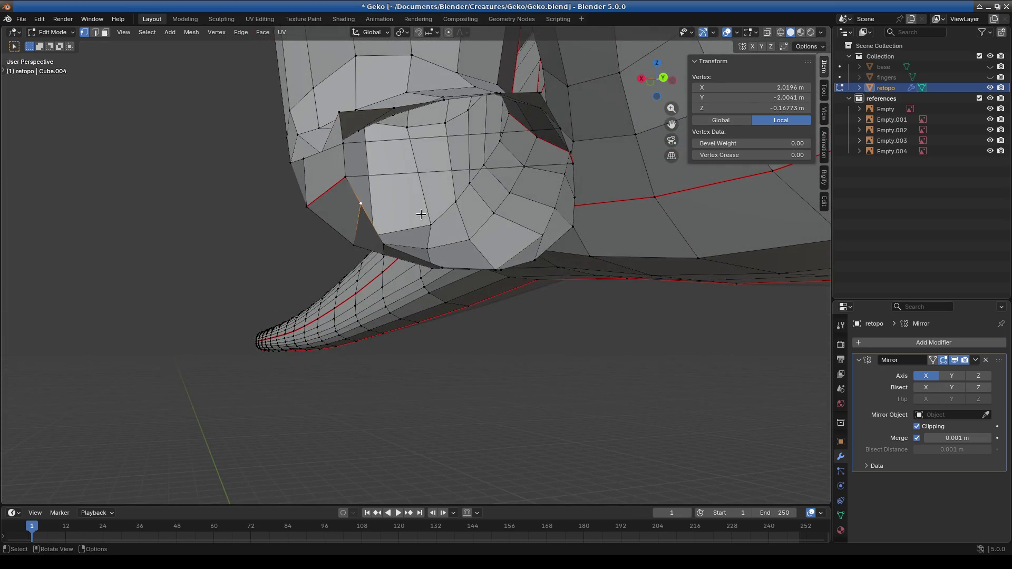
middle_drag(587, 260, 586, 264)
mouse_move(588, 224)
middle_down()
mouse_move(597, 280)
mouse_move(211, 420)
middle_up()
alt+click(569, 301)
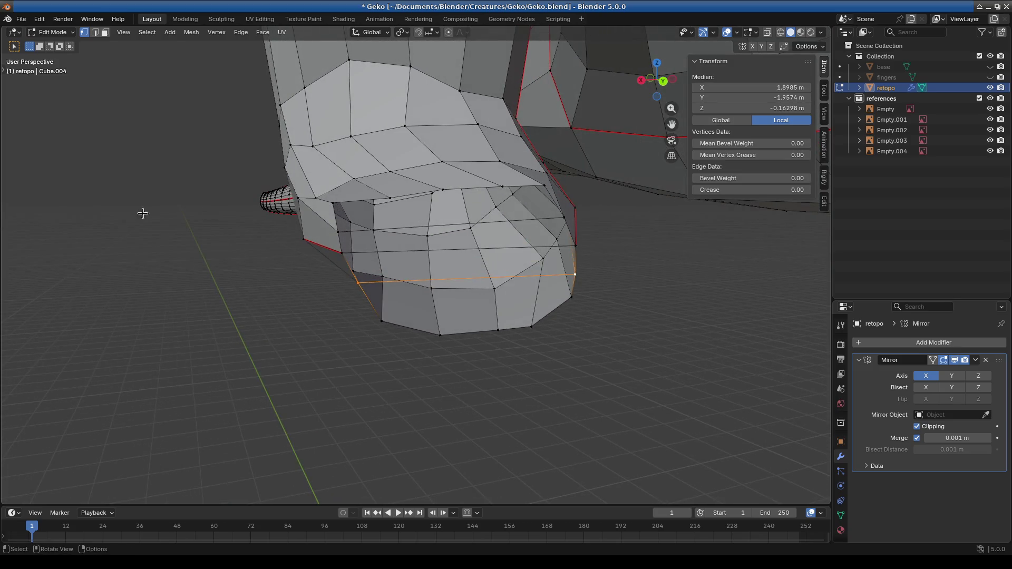
key(ctrl+r)
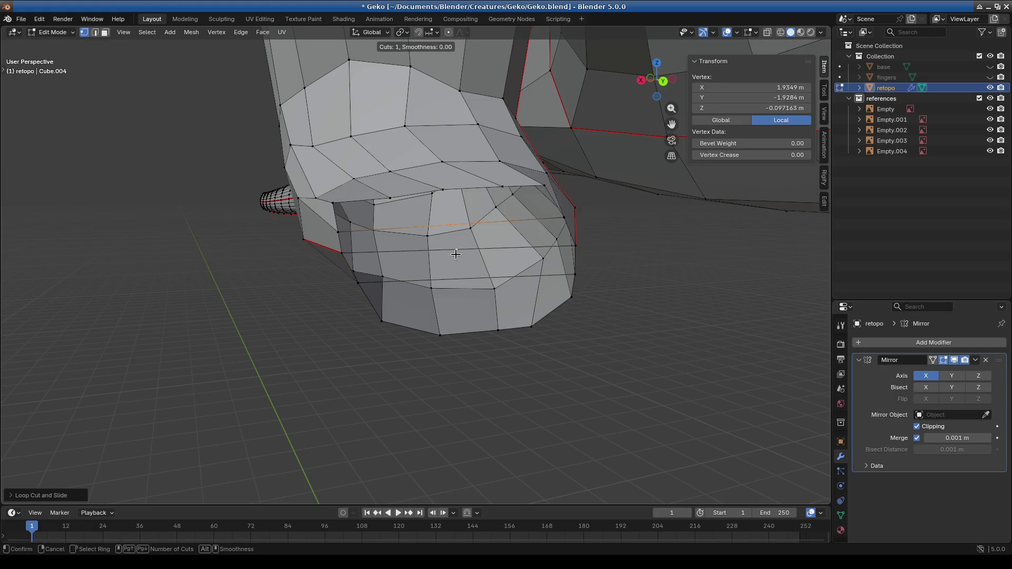
Step: Add five loop cuts across the foot to split its corner faces with extra edges
key(ctrl+r)
click(459, 278)
click(506, 289)
key(ctrl+r)
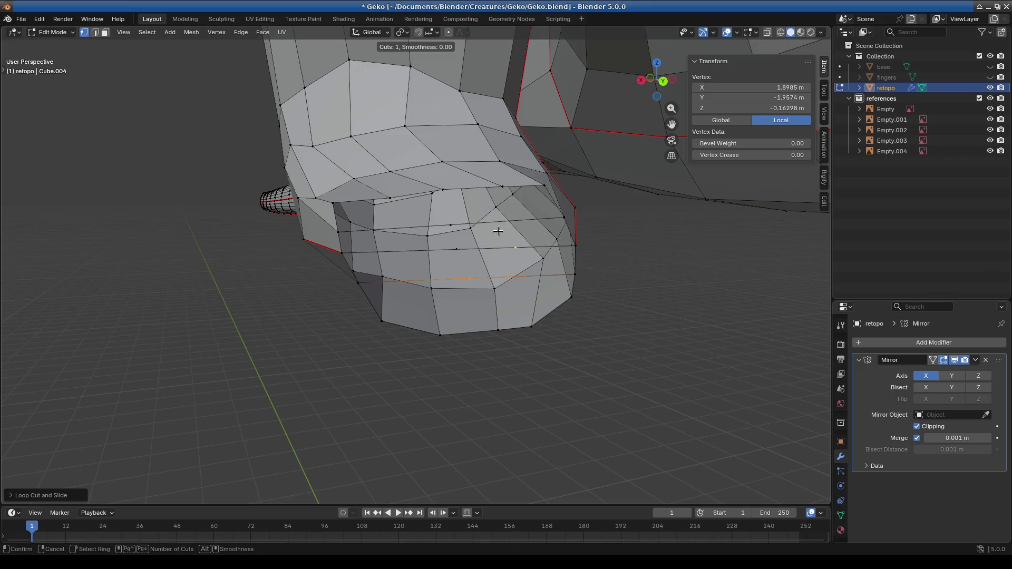
click(513, 247)
click(514, 248)
key(ctrl+r)
click(521, 276)
key(ctrl+r)
click(405, 281)
click(405, 281)
click(396, 248)
key(ctrl+r)
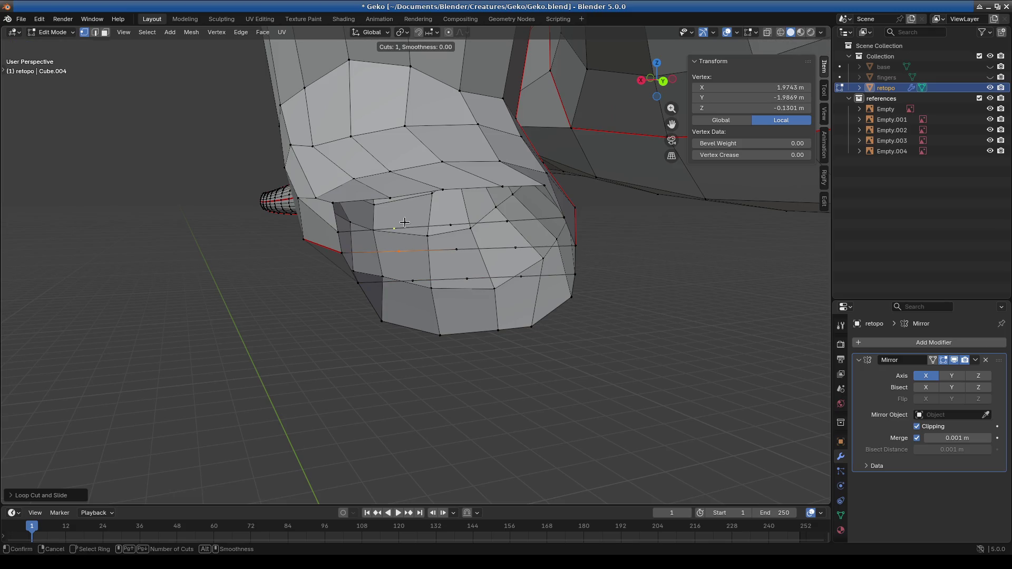
click(398, 232)
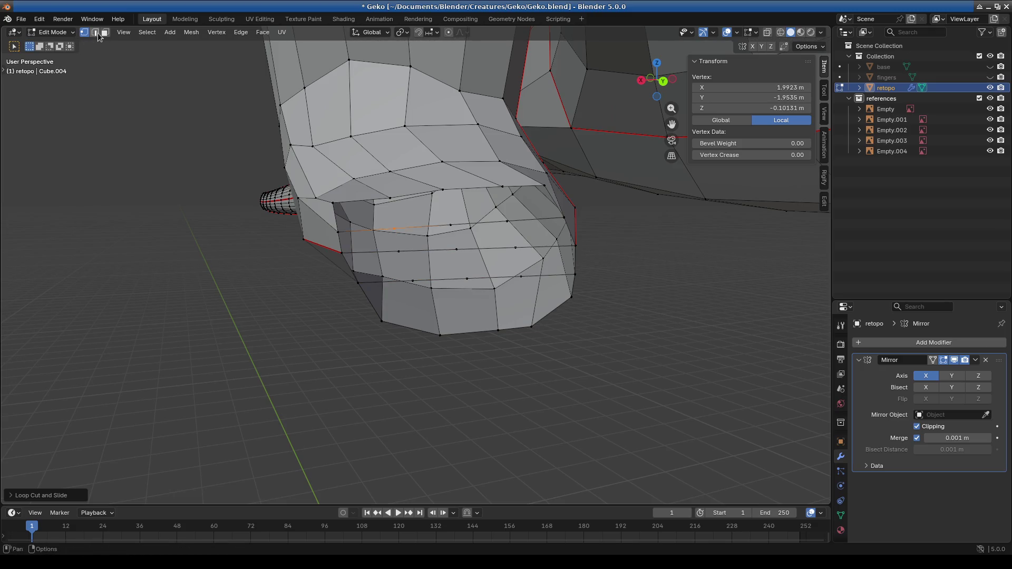
Step: Fill the first two gaps along the foot's upper strip with quad faces
click(260, 153)
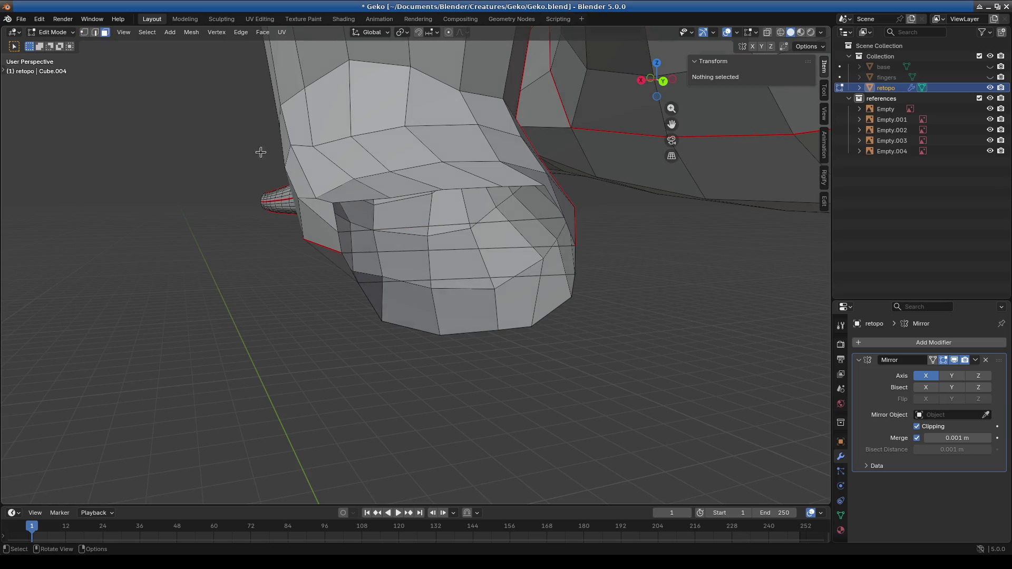
click(388, 196)
ctrl+click(344, 228)
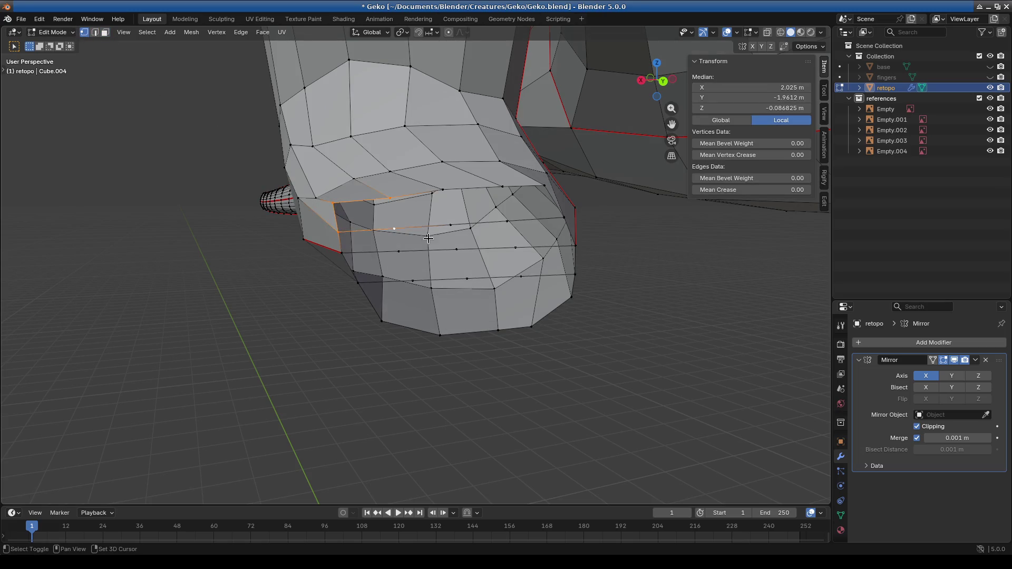
key(f)
click(443, 190)
mouse_move(384, 188)
mouse_down()
mouse_move(437, 234)
mouse_move(456, 222)
mouse_up()
click(503, 187)
ctrl+click(451, 226)
ctrl+click(471, 227)
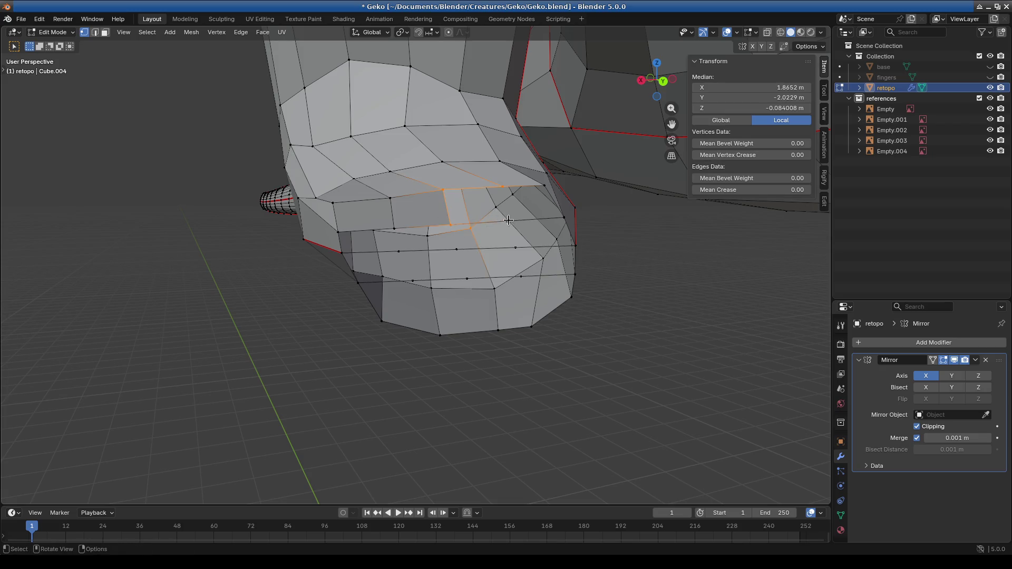
ctrl+click(507, 221)
key(f)
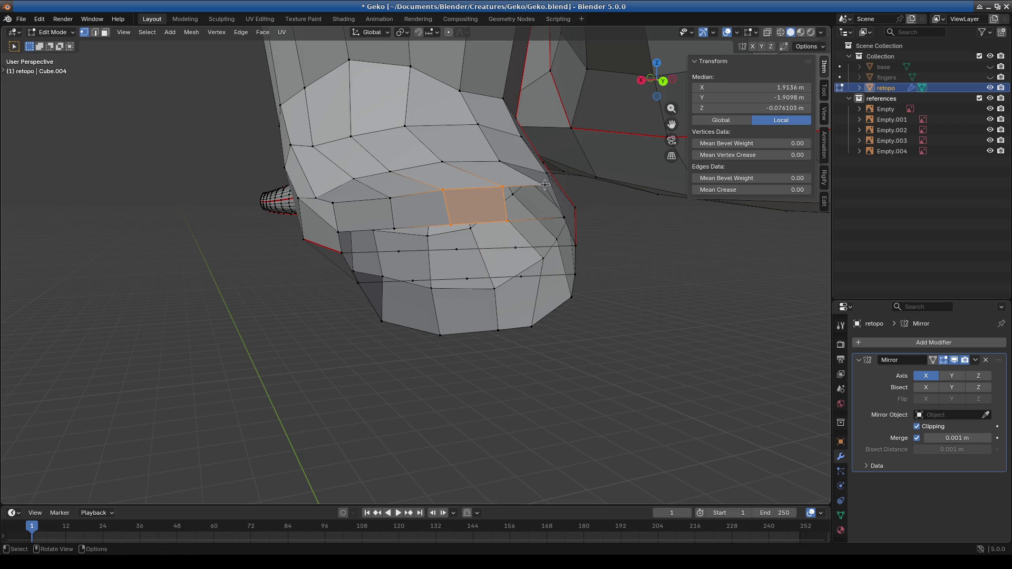
Step: Fill the next gap on the upper strip and a new face at its left end
click(545, 185)
shift+click(502, 186)
shift+click(507, 221)
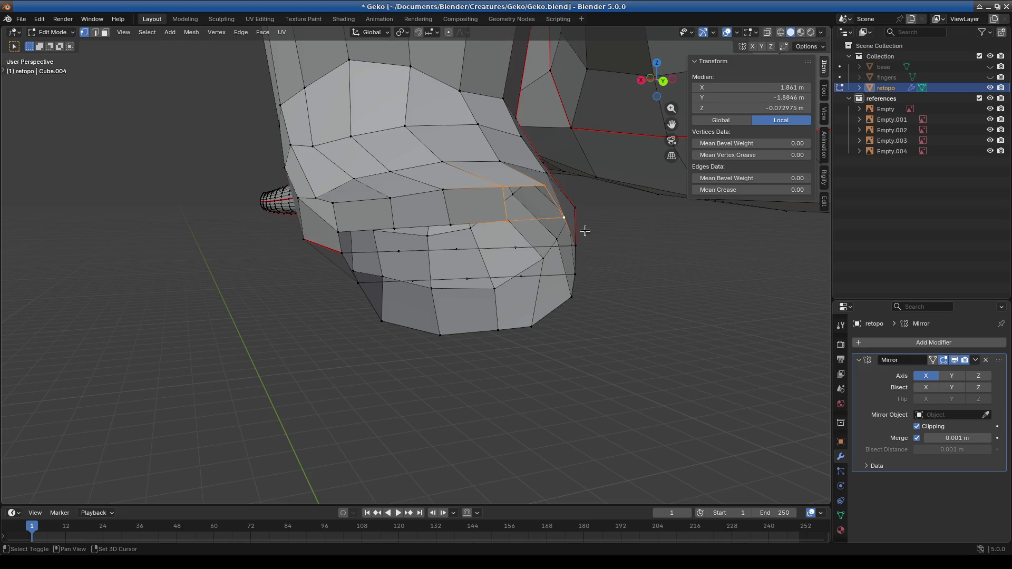
shift+click(564, 217)
key(f)
click(399, 252)
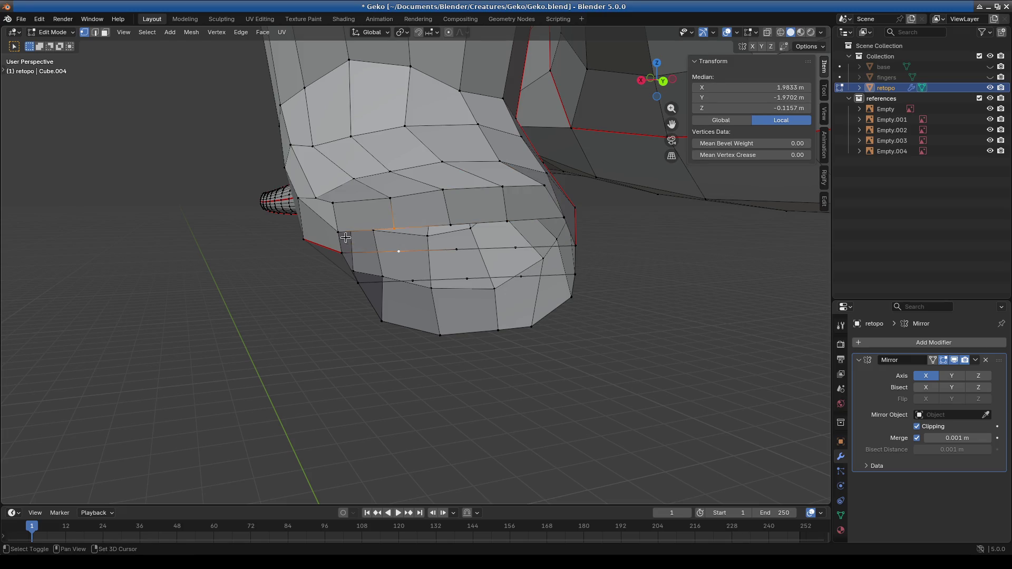
shift+click(342, 253)
shift+click(338, 232)
key(f)
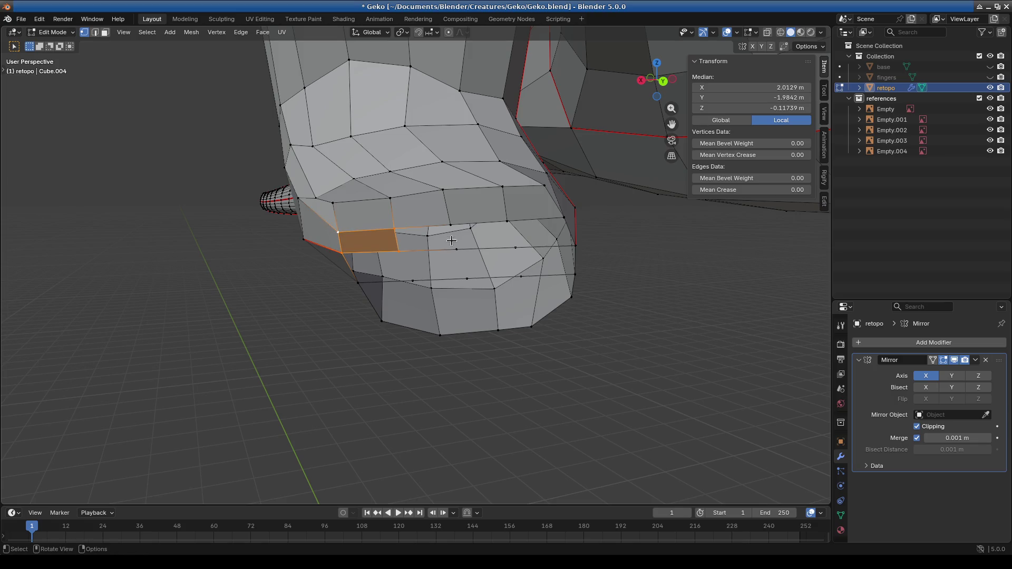
Step: Fill two more quads along the foot's front band
click(450, 226)
shift+click(395, 228)
shift+click(398, 252)
shift+click(456, 250)
key(f)
click(509, 214)
shift+click(456, 250)
shift+click(450, 225)
shift+click(515, 248)
key(f)
Step: Close the end of the front strip and bridge it to the lower band with quads
click(563, 217)
shift+click(507, 221)
shift+click(515, 248)
shift+click(576, 245)
key(f)
click(576, 246)
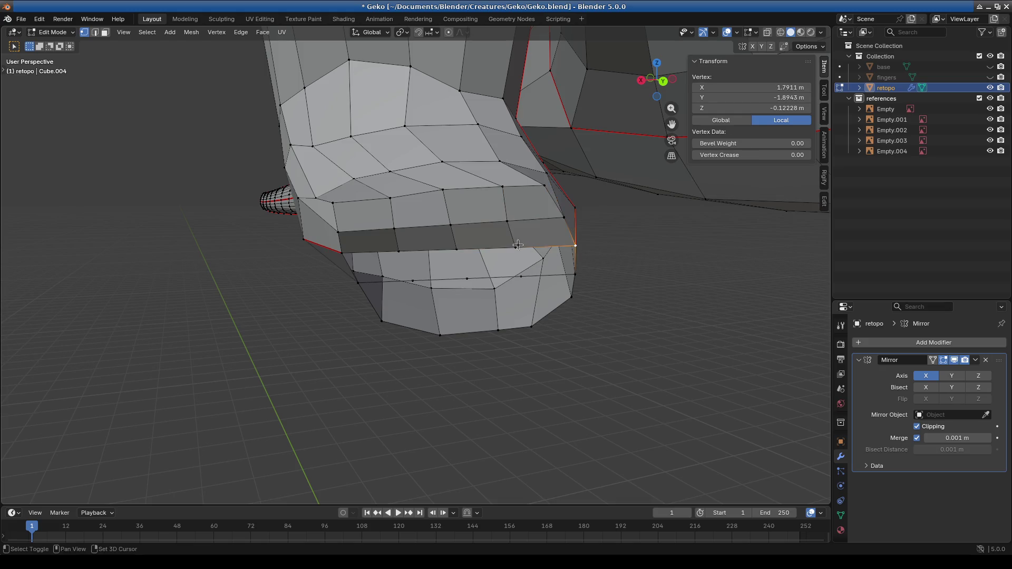
shift+click(516, 247)
shift+click(520, 276)
key(f)
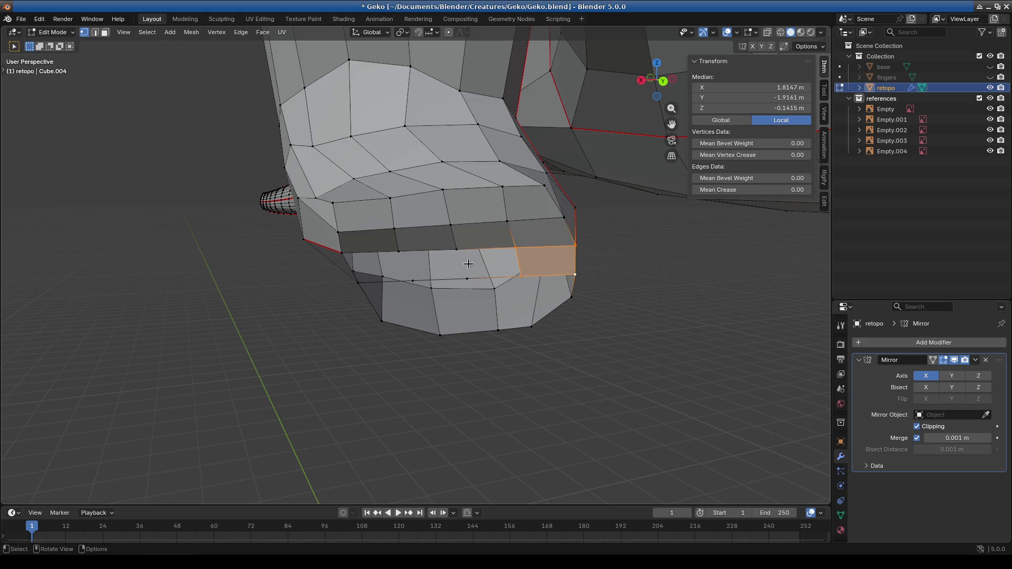
Step: Fill two quads across the foot's lower band
click(451, 247)
shift+click(467, 278)
shift+click(516, 248)
shift+click(521, 275)
key(f)
click(399, 251)
shift+click(412, 281)
shift+click(467, 278)
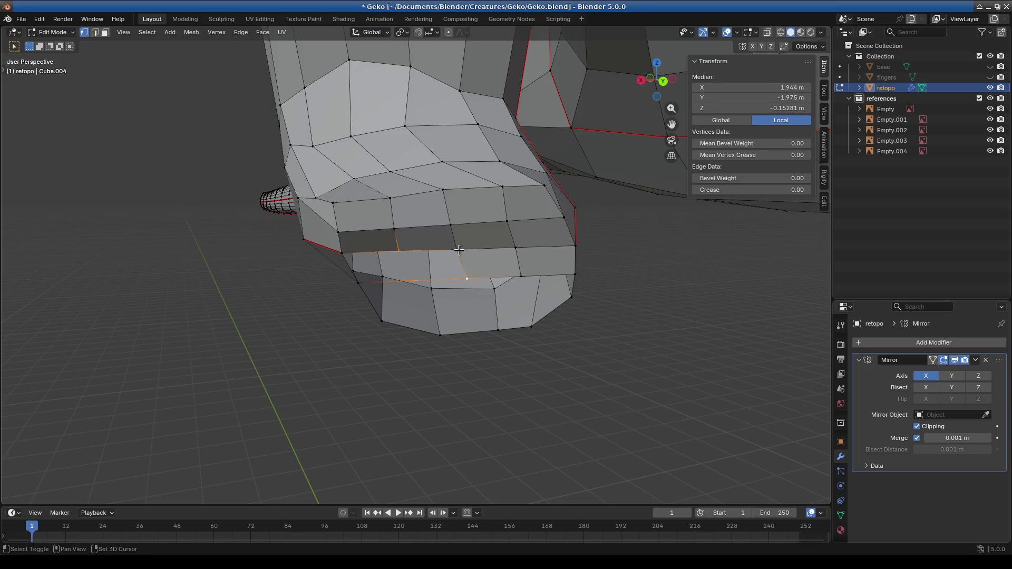
shift+click(456, 249)
key(f)
Step: Fill the remaining left gap in the lower band with a face
click(343, 253)
shift+click(413, 281)
shift+click(399, 251)
key(f)
Step: Orbit to the foot's underside and select vertices around the bottom-rim gaps
click(381, 321)
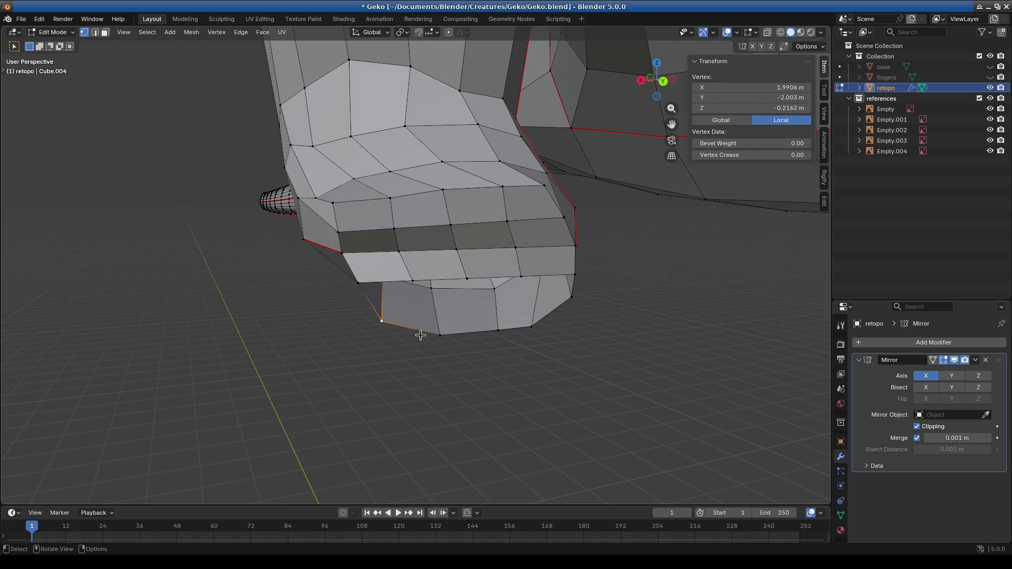
mouse_move(442, 337)
middle_down()
mouse_move(450, 345)
mouse_move(441, 282)
middle_up()
click(442, 331)
shift+click(430, 266)
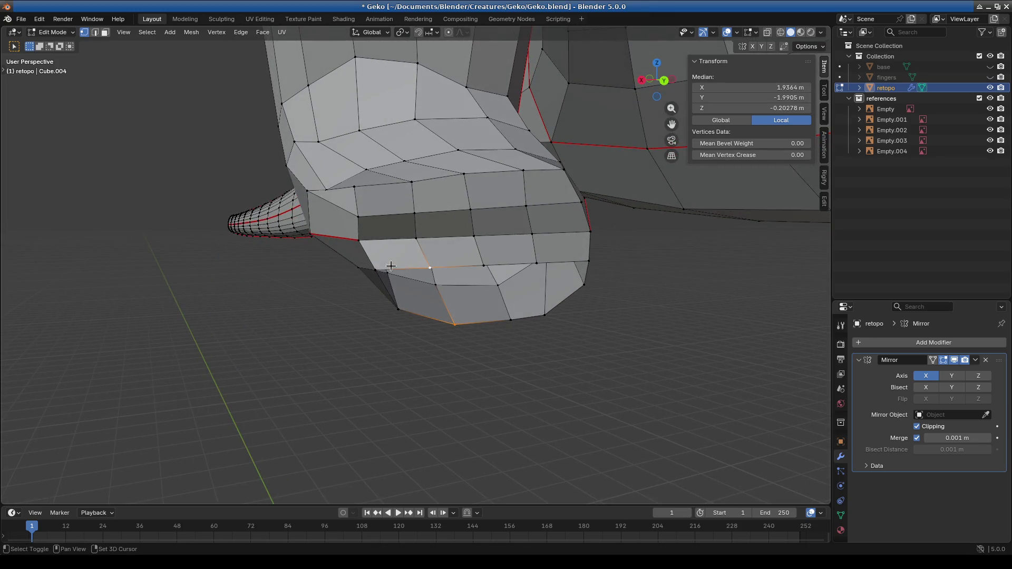
shift+click(374, 270)
shift+click(397, 311)
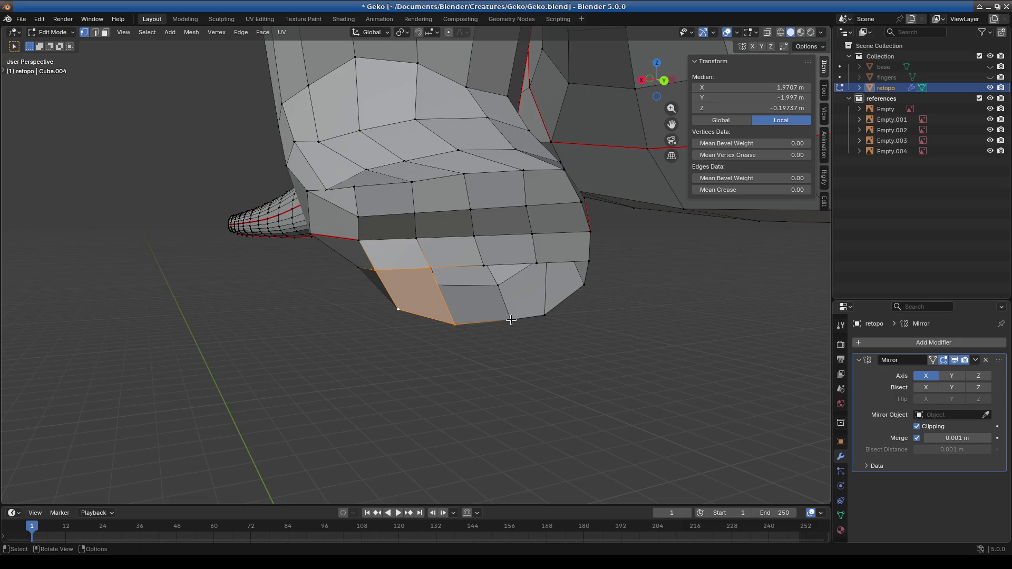
click(455, 323)
shift+click(511, 320)
shift+click(484, 266)
shift+click(431, 268)
Step: Fill the right-hand hole on the foot's underside with a quad
click(544, 314)
shift+click(536, 262)
shift+click(483, 265)
shift+click(511, 320)
key(f)
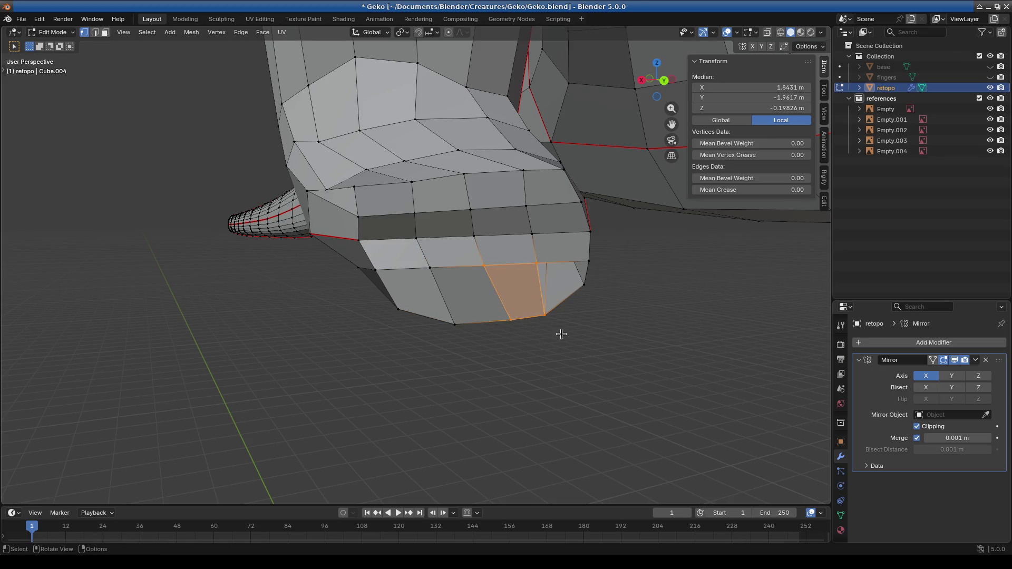
mouse_move(529, 260)
mouse_down()
mouse_move(592, 287)
mouse_move(558, 330)
mouse_up()
mouse_move(558, 330)
middle_down()
mouse_move(567, 348)
mouse_move(522, 343)
mouse_move(596, 360)
mouse_move(502, 308)
mouse_move(407, 307)
middle_up()
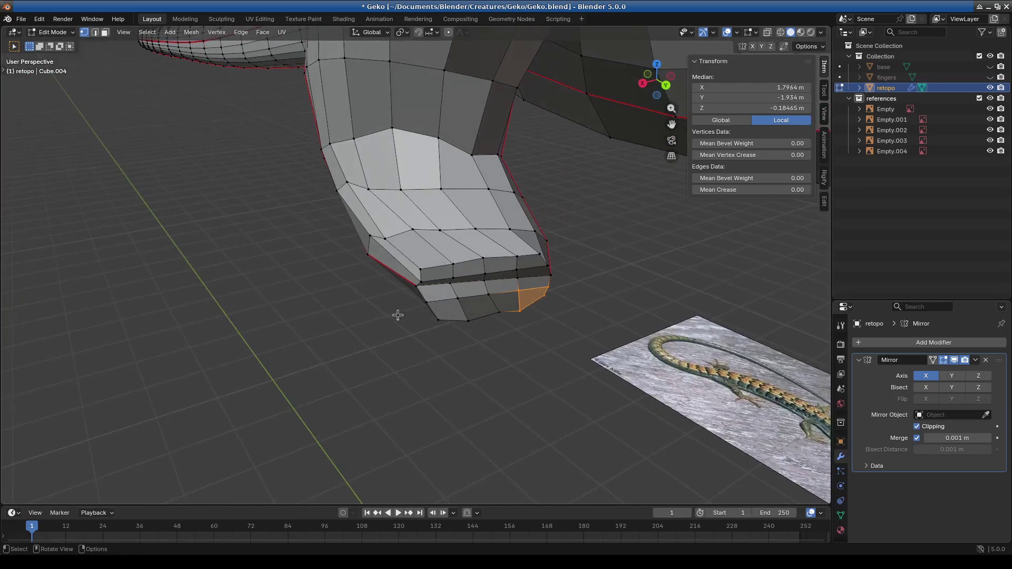
Step: Switch the retopo mesh to Sculpt Mode and smooth the foot's lower-left edge
click(51, 33)
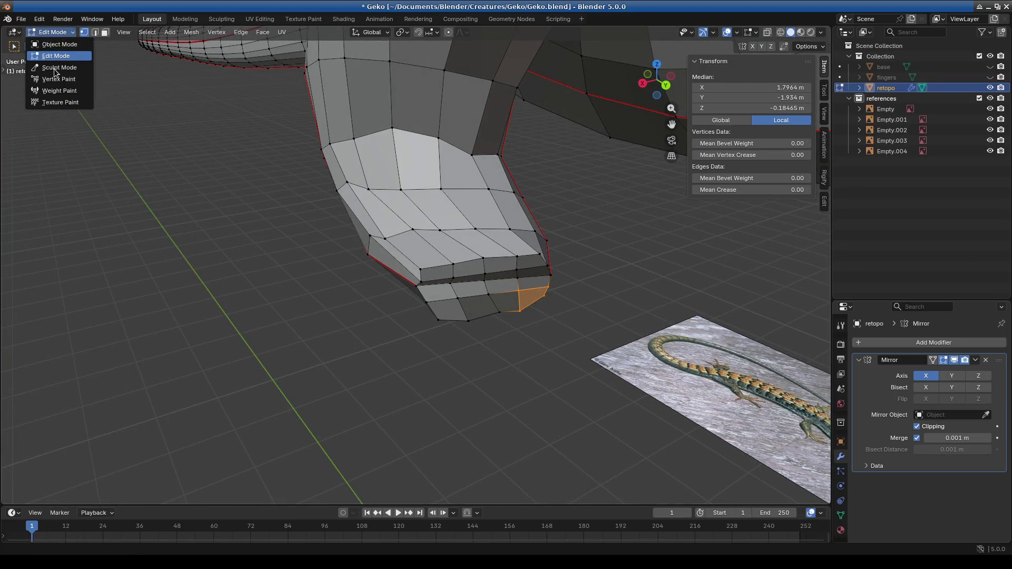
click(55, 68)
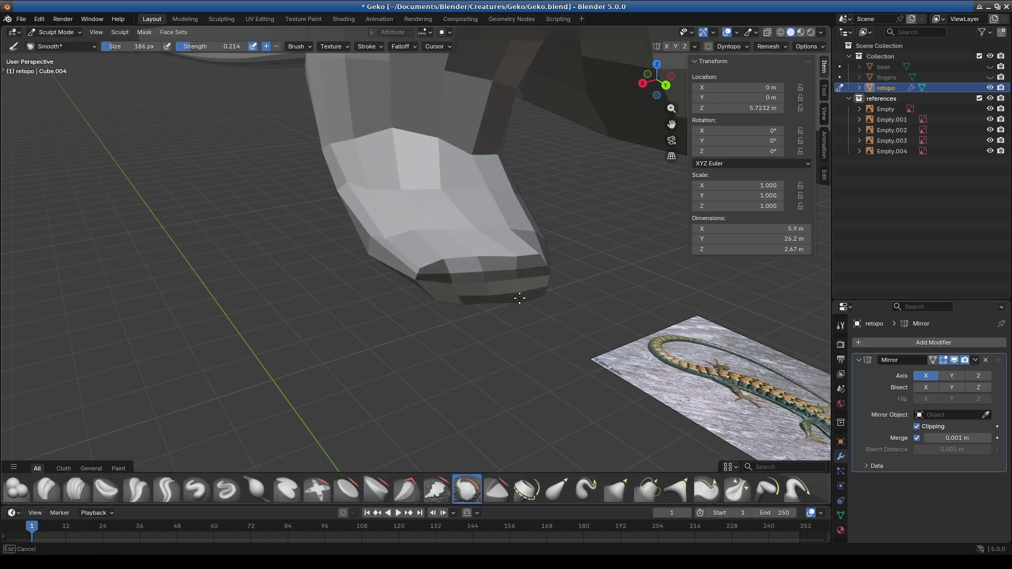
drag(404, 254, 361, 214)
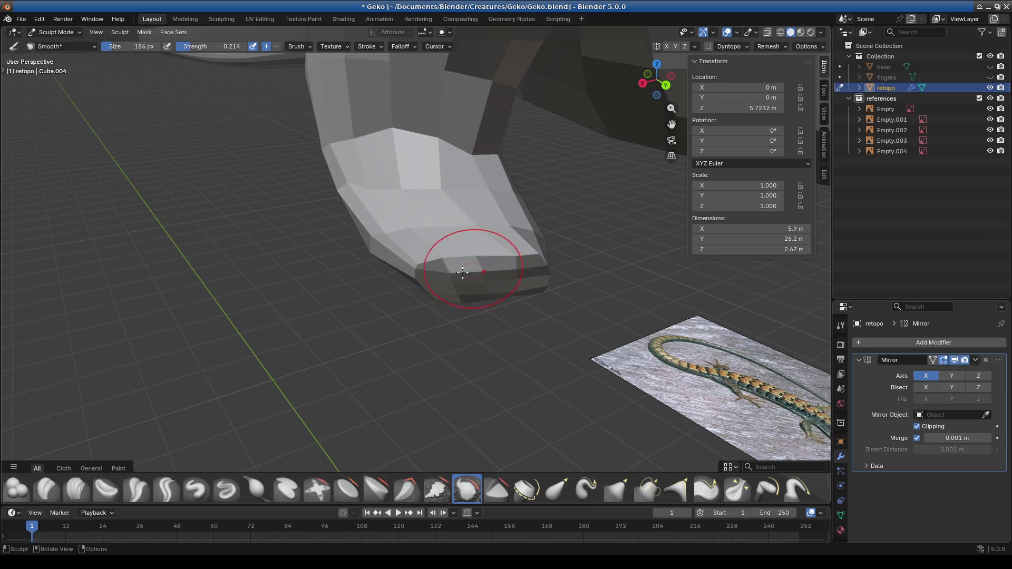
middle_drag(530, 260, 483, 265)
mouse_move(410, 308)
middle_down()
mouse_move(491, 361)
mouse_move(475, 355)
mouse_move(491, 370)
mouse_move(493, 398)
mouse_move(416, 263)
middle_up()
Step: Switch to the Elastic Grab brush and make the fingers mesh visible
key(shift+g)
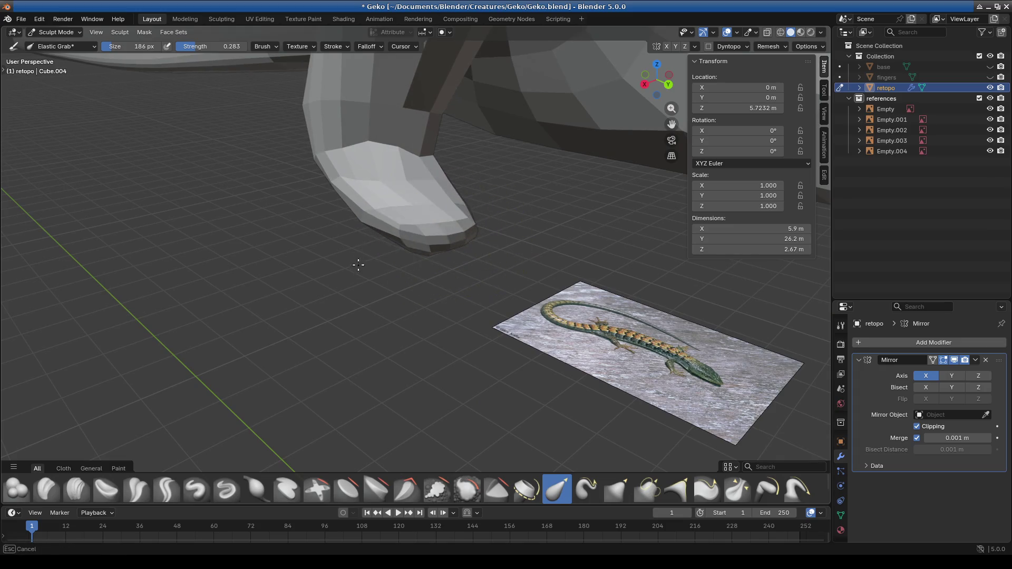
mouse_move(452, 260)
middle_down()
mouse_move(447, 244)
mouse_move(508, 269)
mouse_move(464, 241)
mouse_move(481, 240)
middle_up()
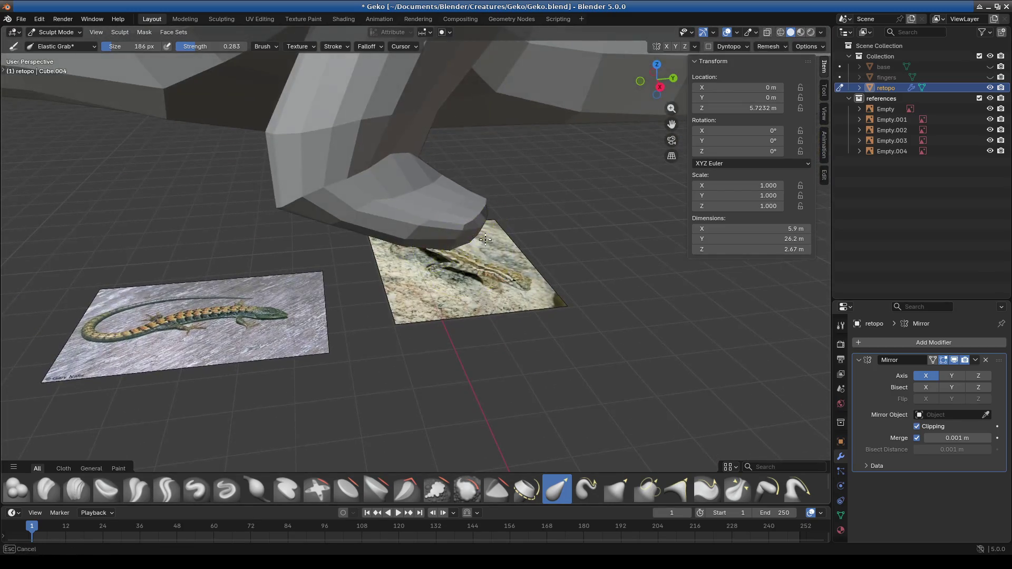
click(990, 77)
Step: Pull the palm surface and its lower edge into shape with Elastic Grab
mouse_move(606, 221)
middle_down()
mouse_move(572, 215)
mouse_move(477, 266)
middle_up()
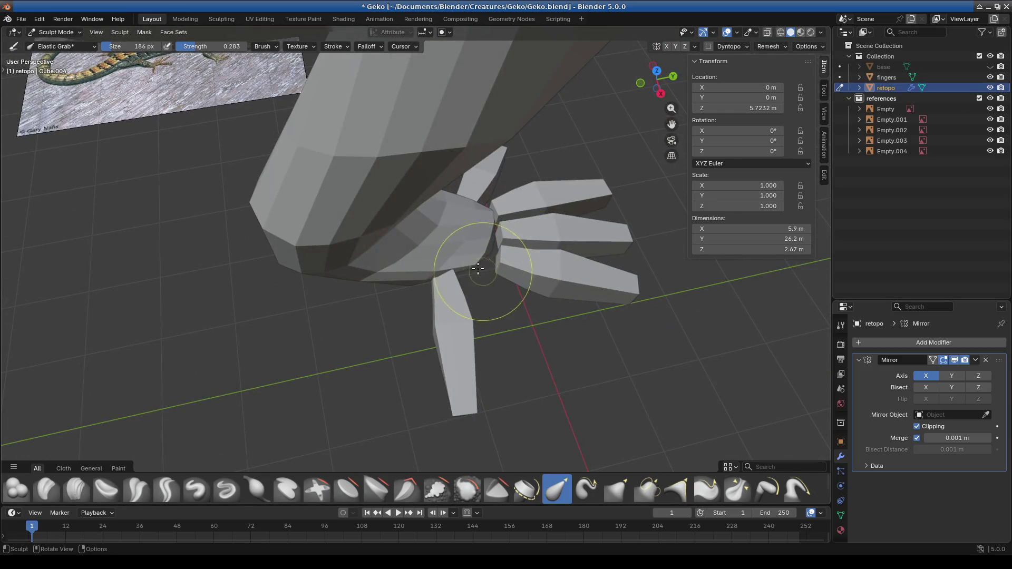
middle_drag(588, 300, 410, 217)
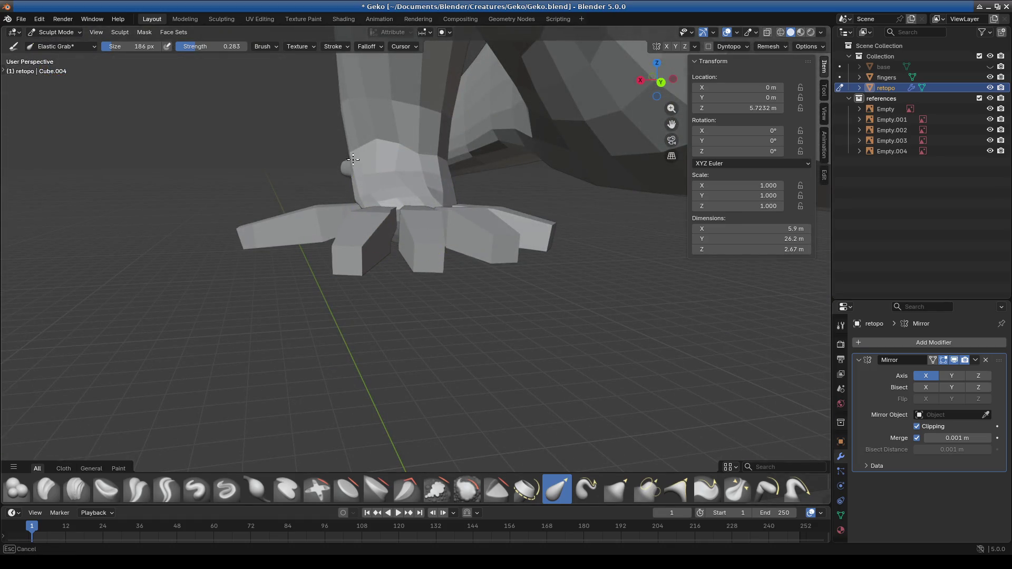
middle_drag(508, 206, 468, 281)
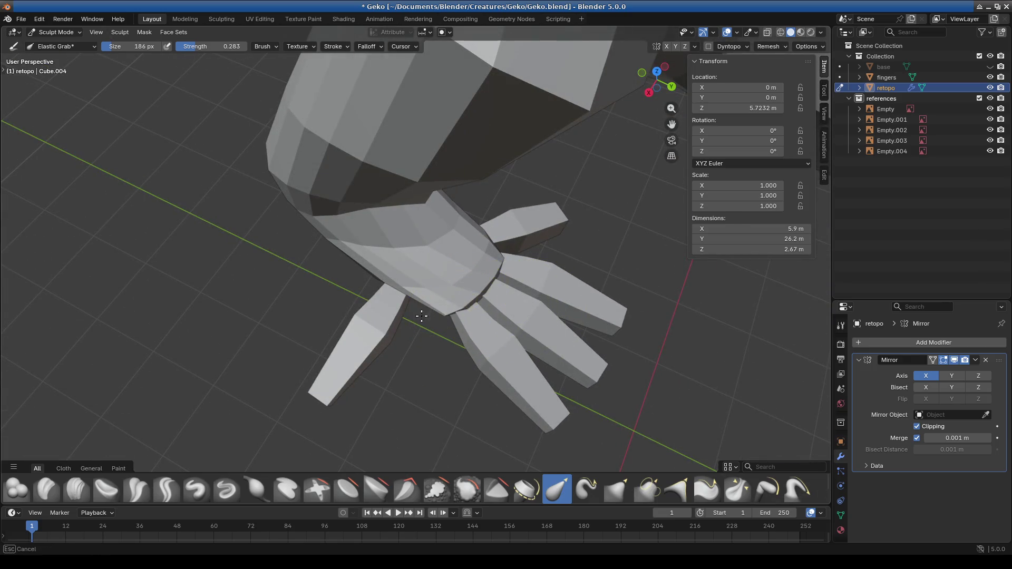
middle_drag(497, 304, 460, 258)
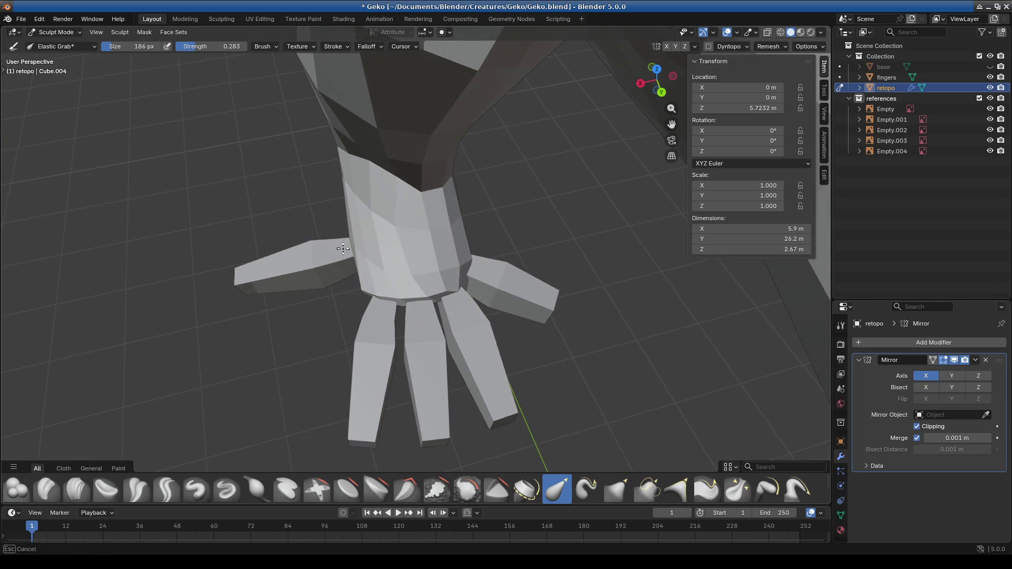
mouse_move(353, 261)
middle_down()
mouse_move(479, 226)
mouse_move(467, 235)
middle_up()
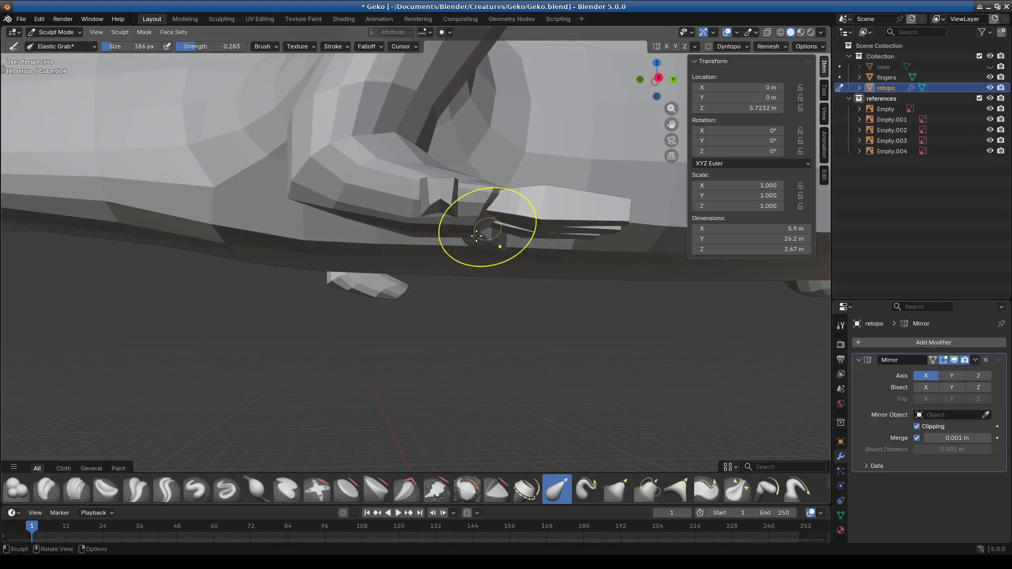
mouse_move(474, 216)
middle_down()
mouse_move(493, 253)
mouse_move(445, 205)
mouse_move(424, 223)
mouse_move(446, 291)
middle_up()
mouse_move(362, 257)
middle_down()
mouse_move(453, 294)
mouse_move(452, 282)
mouse_move(430, 279)
mouse_move(451, 317)
mouse_move(429, 277)
mouse_move(473, 338)
mouse_move(438, 296)
mouse_move(511, 338)
mouse_move(492, 327)
mouse_move(490, 306)
mouse_move(527, 323)
mouse_move(321, 187)
middle_up()
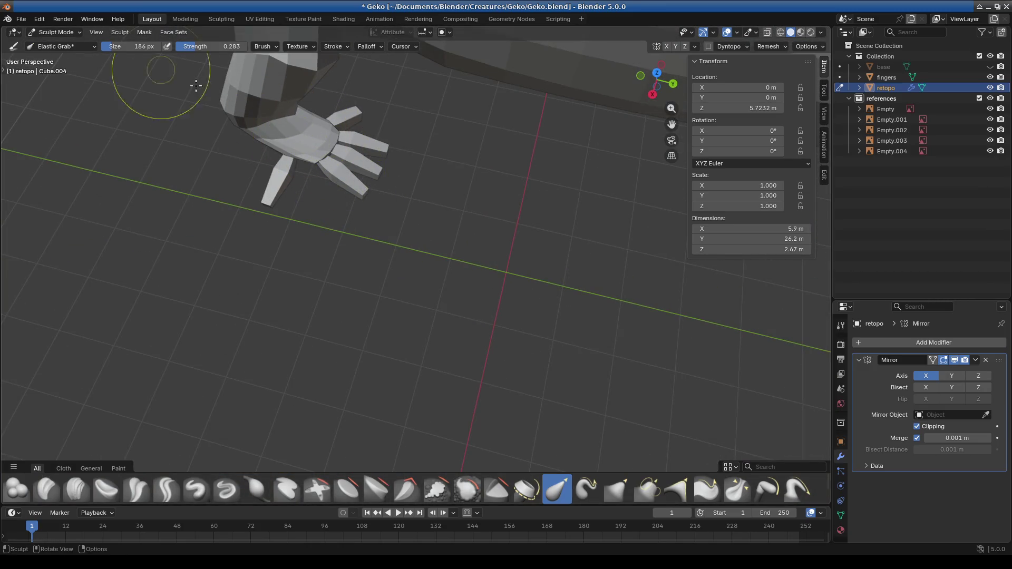
drag(324, 167, 293, 147)
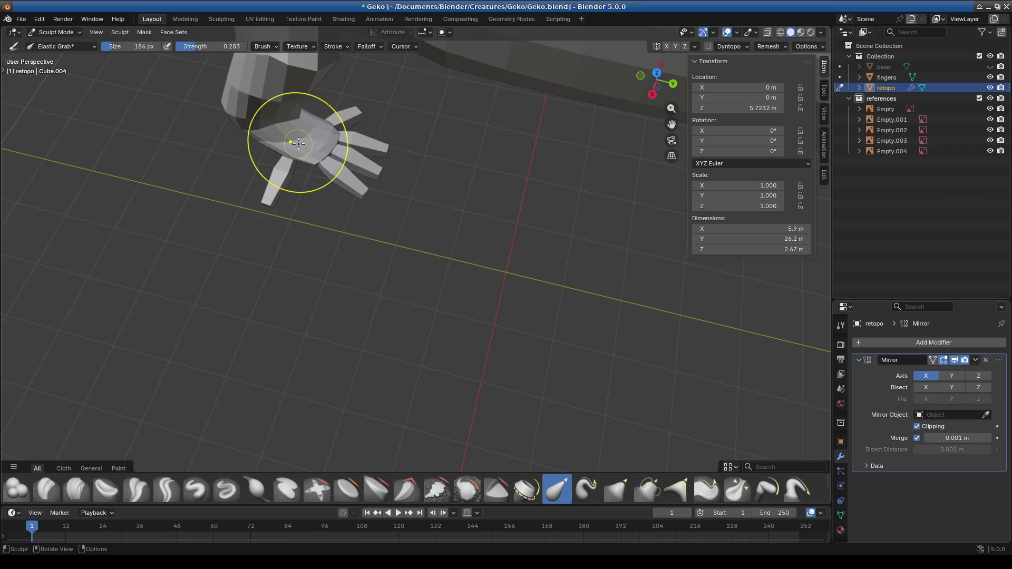
middle_drag(293, 147, 298, 143)
mouse_move(516, 341)
middle_down()
mouse_move(456, 317)
mouse_move(445, 330)
mouse_move(515, 240)
mouse_move(520, 276)
middle_up()
scroll(391, 347, up, 5)
drag(362, 316, 372, 301)
drag(248, 304, 208, 297)
Step: Bend the right finger and reshape a small area of the hand
mouse_move(205, 295)
middle_down()
mouse_move(373, 354)
mouse_move(296, 414)
mouse_move(384, 332)
mouse_move(326, 294)
mouse_move(459, 248)
middle_up()
mouse_move(458, 249)
mouse_down()
mouse_move(522, 274)
mouse_move(540, 348)
mouse_up()
mouse_move(539, 348)
middle_down()
mouse_move(429, 309)
mouse_move(284, 396)
mouse_move(323, 366)
mouse_move(262, 384)
mouse_move(316, 366)
middle_up()
scroll(316, 367, up, 4)
drag(433, 276, 436, 277)
middle_drag(435, 278, 559, 299)
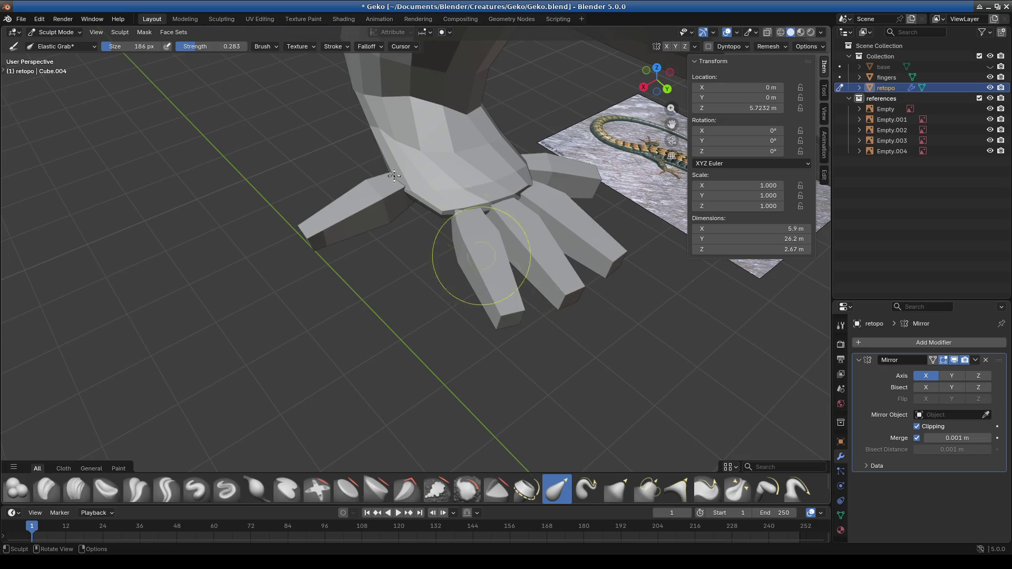
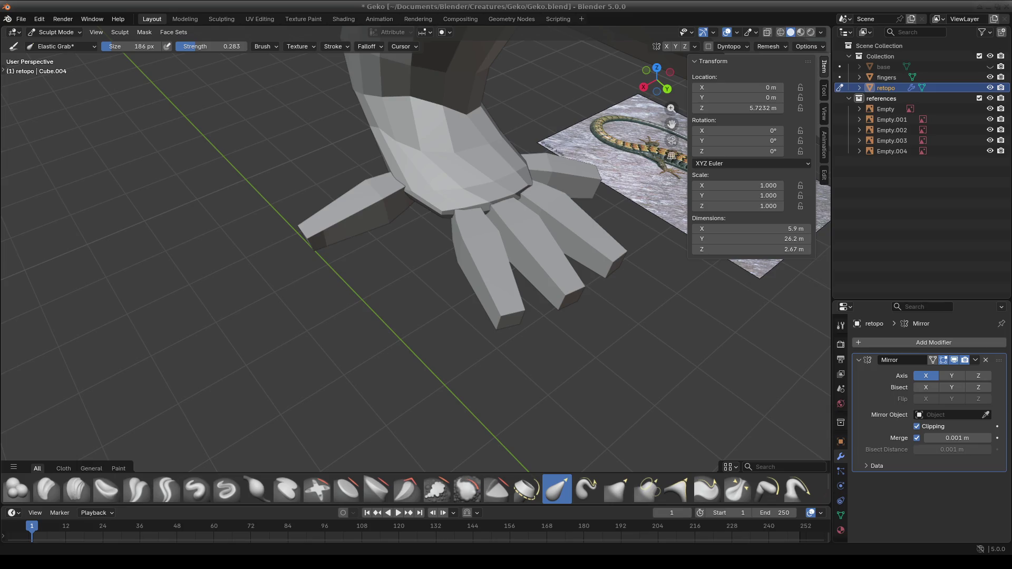
Step: Stretch the hand's lower finger and reshape the waist and body with elastic grab strokes
mouse_move(598, 289)
middle_down()
mouse_move(507, 290)
mouse_move(422, 237)
mouse_move(372, 226)
middle_up()
mouse_move(372, 226)
mouse_down()
mouse_move(371, 191)
mouse_move(406, 199)
mouse_move(380, 215)
mouse_up()
mouse_move(380, 214)
middle_down()
mouse_move(407, 237)
mouse_move(506, 263)
mouse_move(481, 164)
middle_up()
mouse_move(481, 165)
mouse_down()
mouse_move(474, 108)
mouse_move(469, 211)
mouse_up()
middle_drag(468, 211, 373, 129)
drag(373, 129, 368, 113)
Step: Orbit around the hand from above, side and low angles, ending on a front view of the lizard
mouse_move(425, 169)
middle_down()
mouse_move(316, 215)
mouse_move(396, 228)
middle_up()
scroll(396, 228, up, 3)
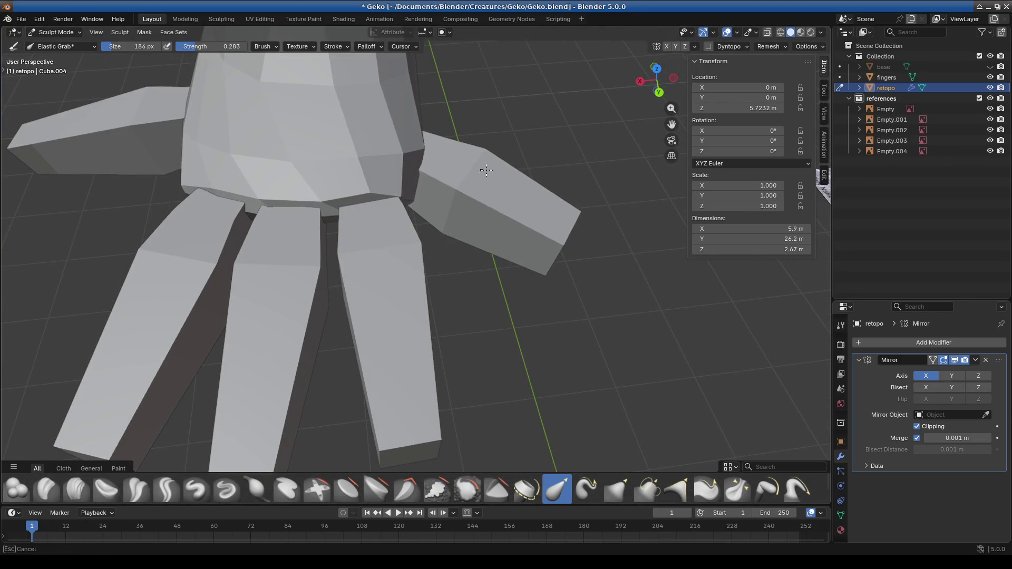
shift+middle_drag(481, 168, 464, 127)
scroll(357, 165, up, 5)
mouse_move(357, 165)
middle_down()
mouse_move(403, 101)
mouse_move(372, 113)
mouse_move(401, 153)
middle_up()
mouse_move(335, 228)
middle_down()
mouse_move(565, 267)
mouse_move(426, 222)
mouse_move(451, 249)
mouse_move(492, 334)
mouse_move(443, 294)
mouse_move(483, 290)
mouse_move(251, 259)
mouse_move(278, 274)
middle_up()
scroll(397, 307, down, 5)
scroll(380, 248, up, 5)
mouse_move(362, 238)
middle_down()
mouse_move(475, 306)
mouse_move(337, 309)
mouse_move(385, 294)
mouse_move(485, 323)
mouse_move(482, 334)
middle_up()
scroll(482, 334, up, 3)
scroll(543, 350, up, 8)
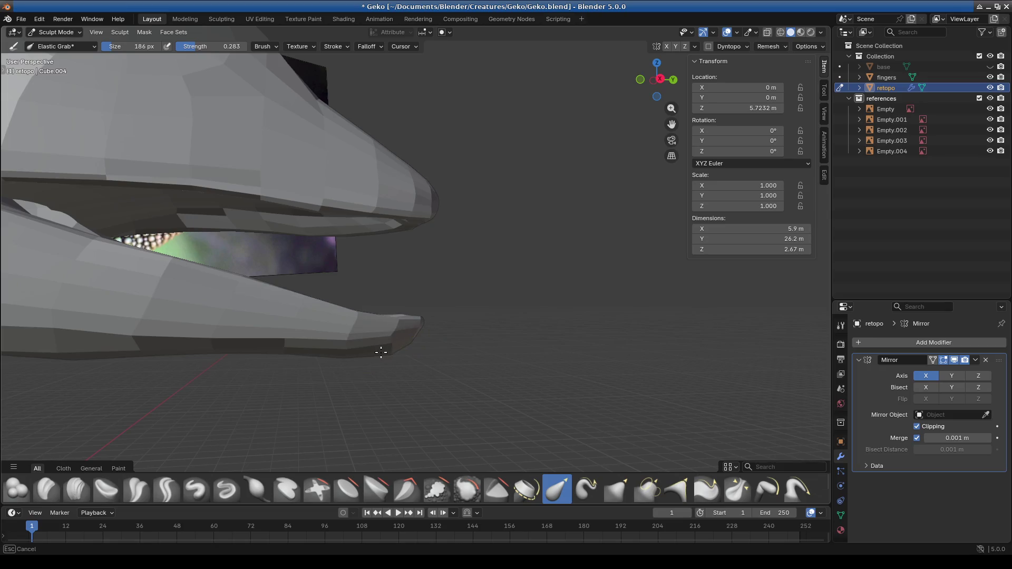
Step: Orbit and zoom in for close-up and side views of the gecko's head
middle_drag(381, 352, 379, 308)
scroll(374, 337, up, 4)
scroll(422, 290, down, 5)
scroll(474, 249, up, 4)
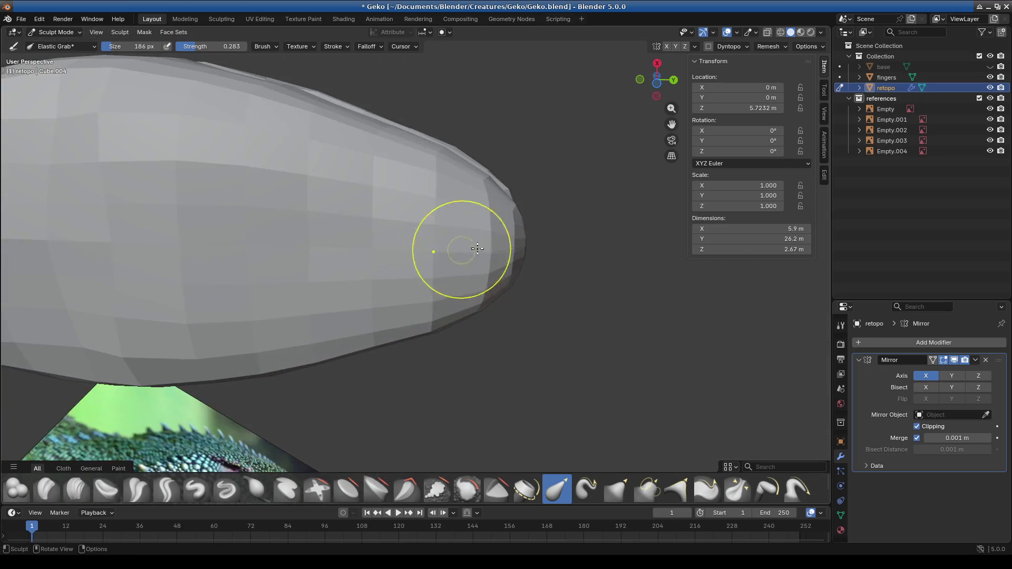
mouse_move(475, 276)
middle_down()
mouse_move(425, 418)
mouse_move(425, 334)
mouse_move(370, 343)
mouse_move(436, 324)
mouse_move(465, 357)
middle_up()
scroll(465, 358, up, 4)
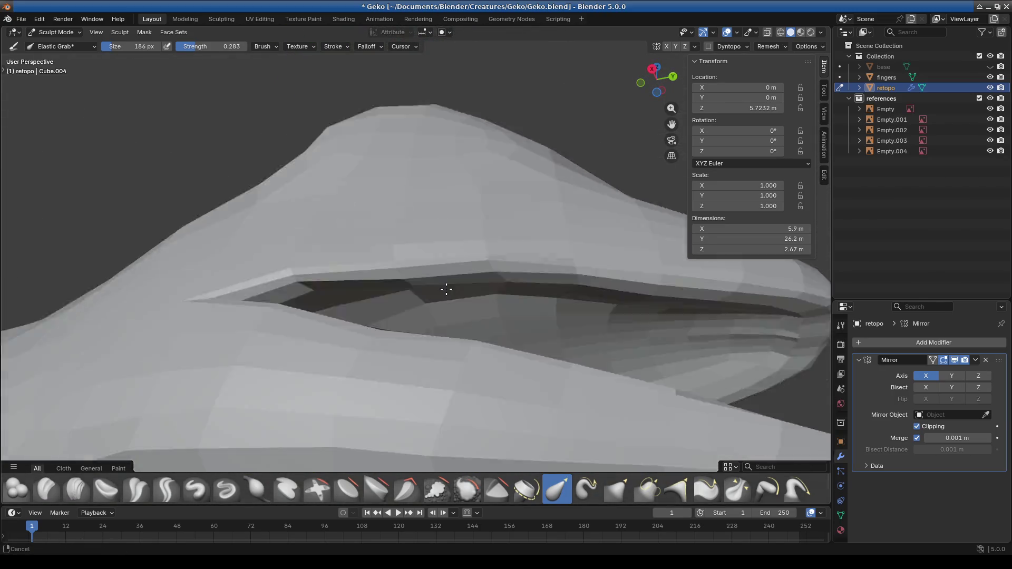
Step: Inspect the snout tip and look down on the gecko, then bring up the interaction mode menu
middle_drag(617, 260, 515, 305)
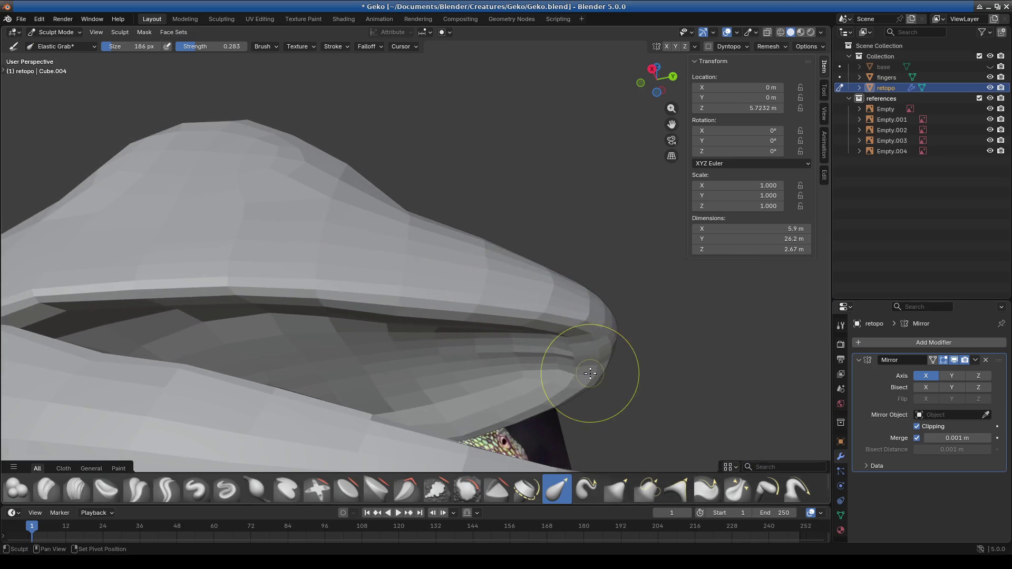
mouse_move(199, 268)
middle_down()
mouse_move(332, 312)
mouse_move(372, 369)
mouse_move(459, 378)
mouse_move(405, 344)
middle_up()
scroll(407, 373, down, 6)
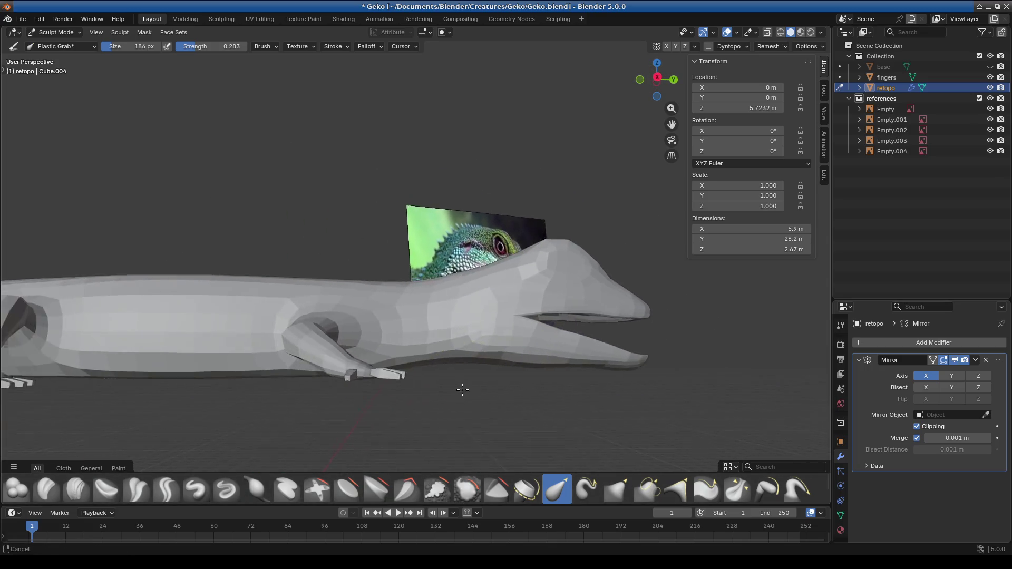
scroll(429, 339, up, 8)
scroll(406, 269, down, 4)
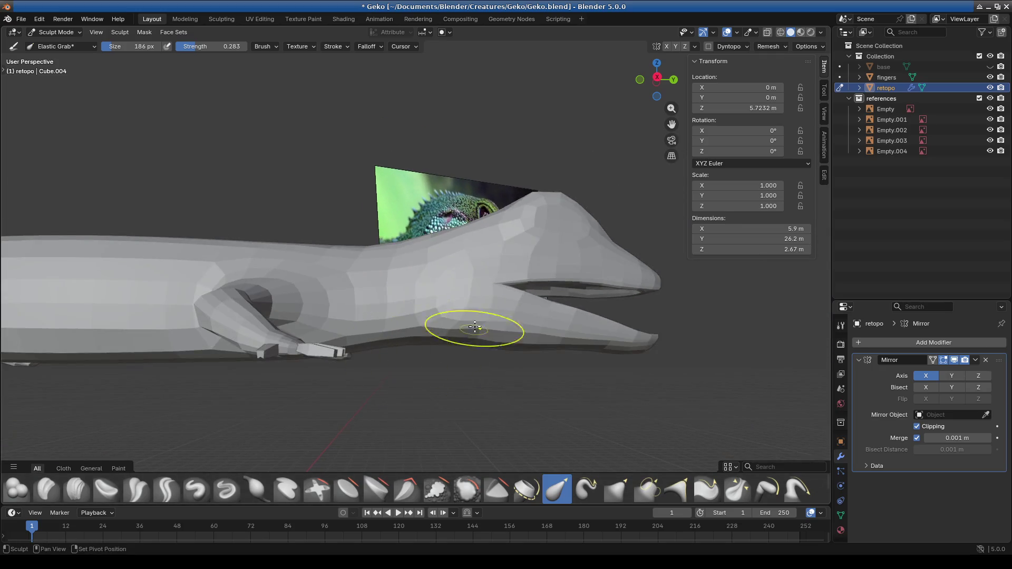
scroll(474, 333, down, 3)
mouse_move(430, 335)
middle_down()
mouse_move(334, 351)
mouse_move(510, 303)
middle_up()
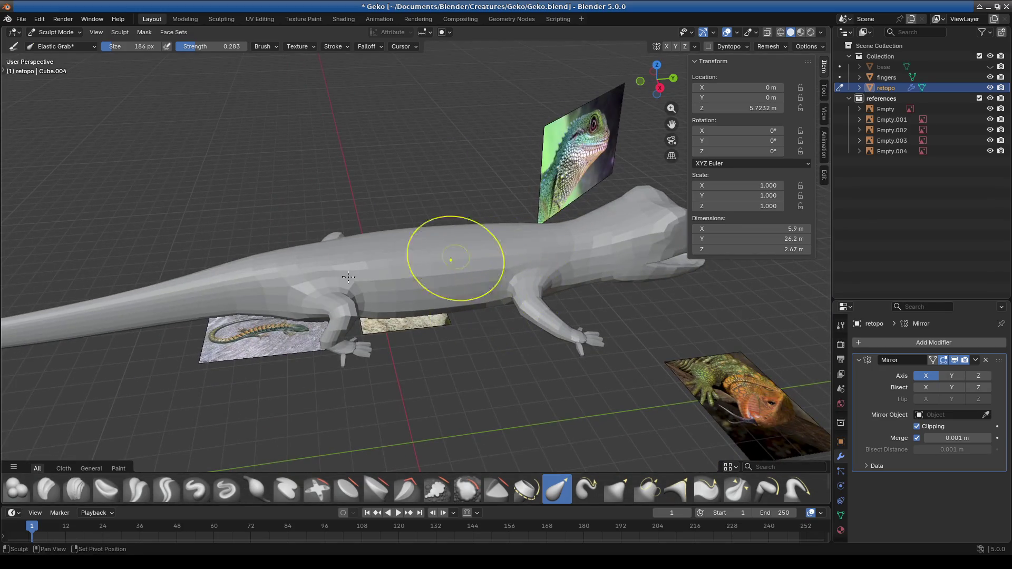
scroll(479, 335, down, 3)
scroll(429, 294, up, 8)
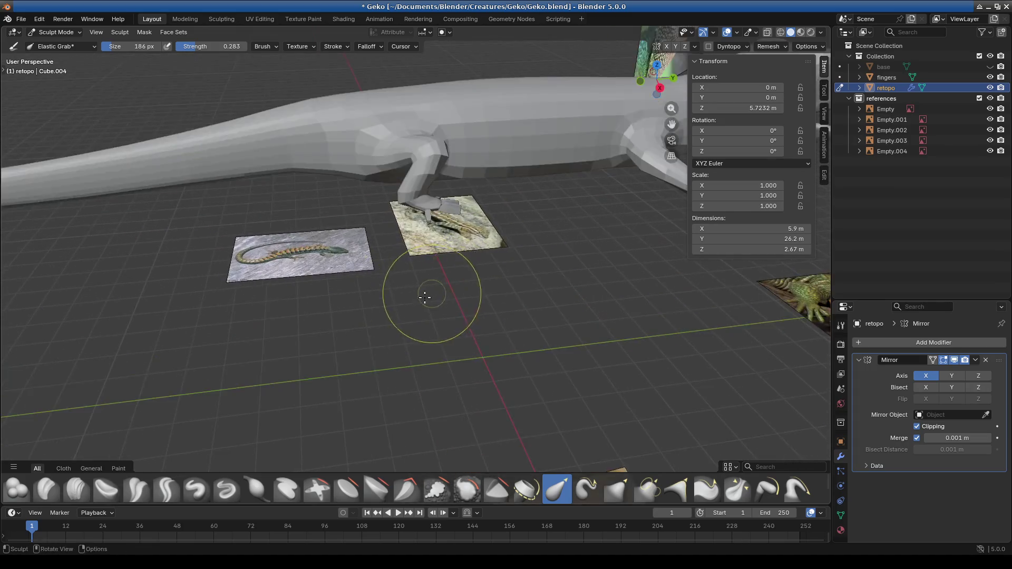
click(58, 32)
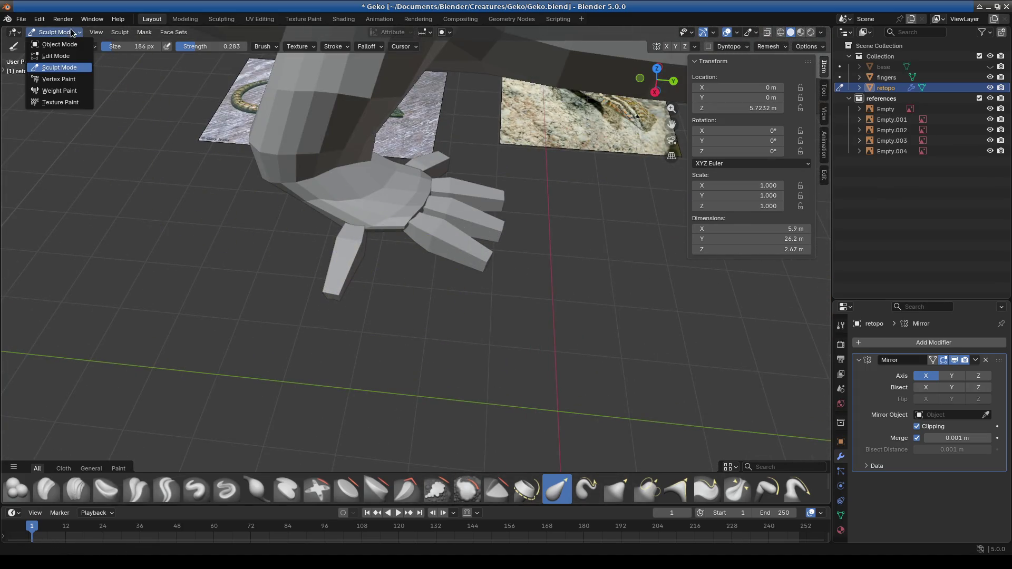
Step: Switch to Object Mode, restore the tools panel and select the fingers object
click(69, 47)
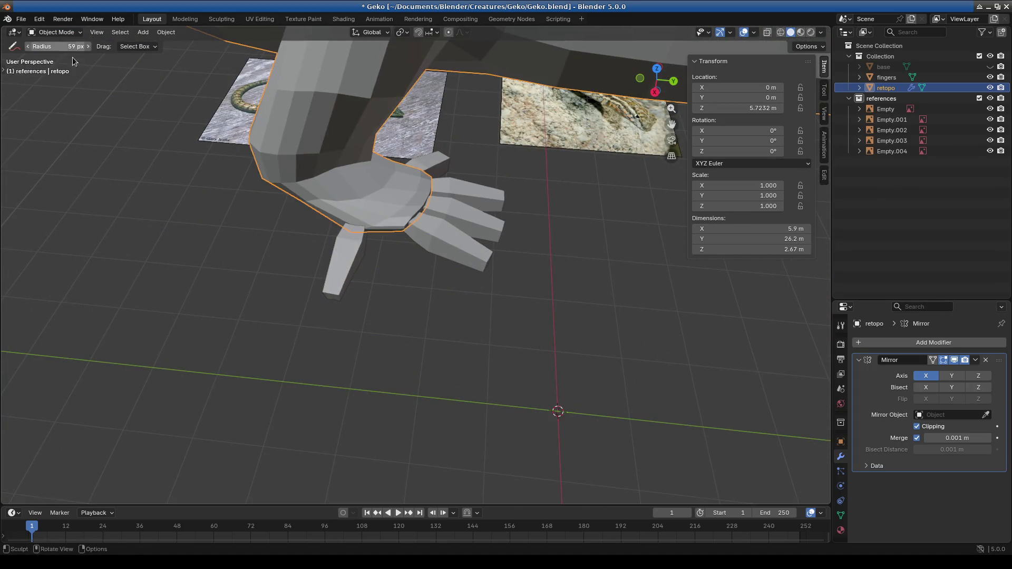
click(56, 33)
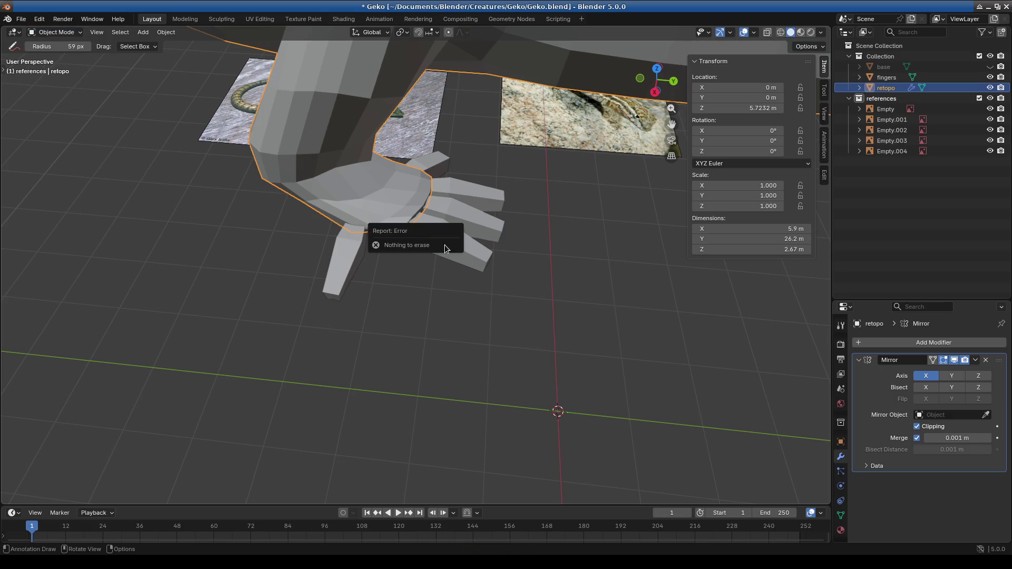
click(3, 69)
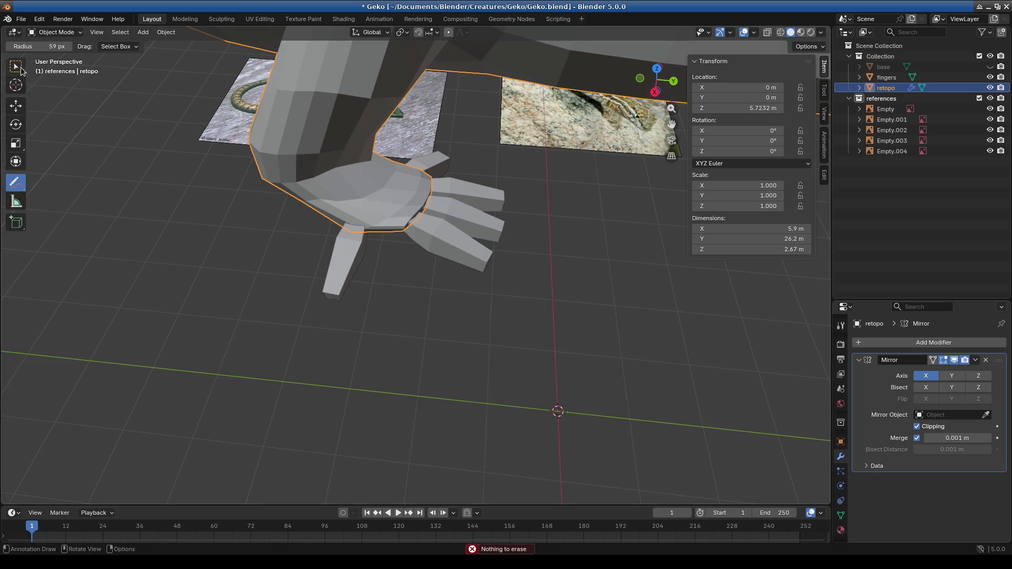
click(475, 248)
Step: Frame the fingers object in front orthographic view (numpad 1)
middle_drag(475, 247, 403, 252)
scroll(403, 252, up, 3)
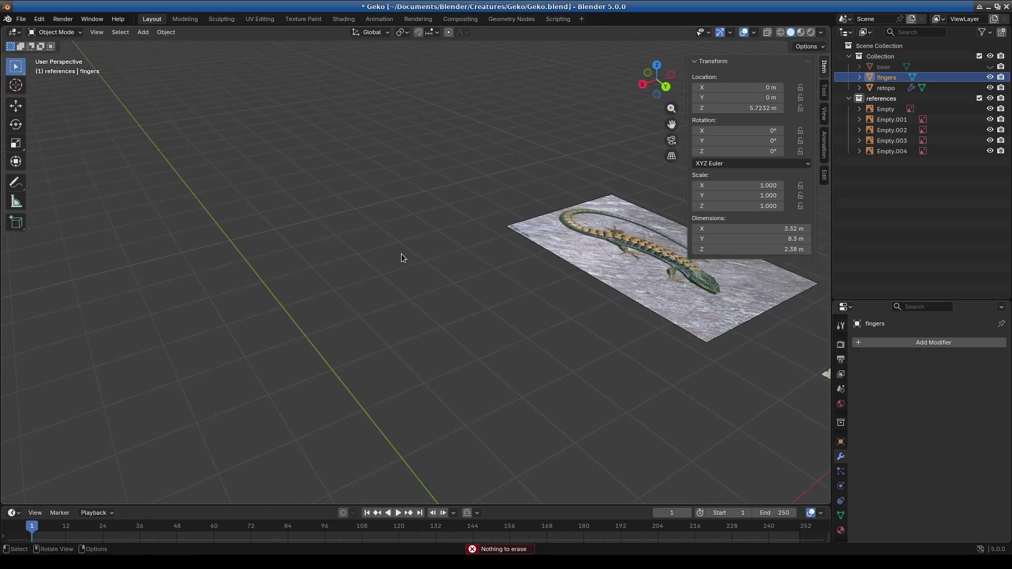
key(KP_5)
key(KP_1)
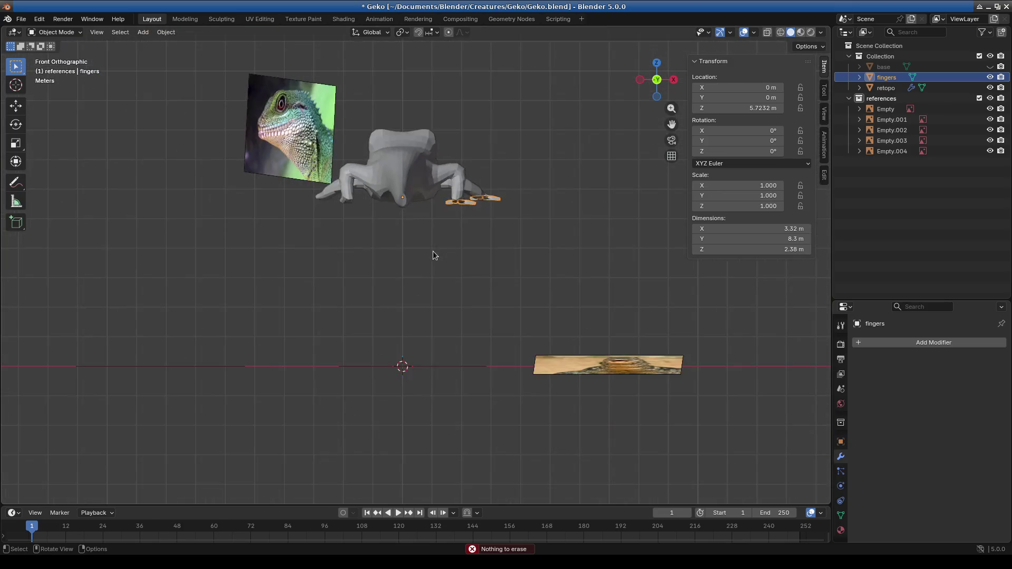
scroll(432, 341, up, 2)
mouse_move(432, 341)
shift+middle_down()
mouse_move(296, 384)
mouse_move(414, 375)
shift+middle_up()
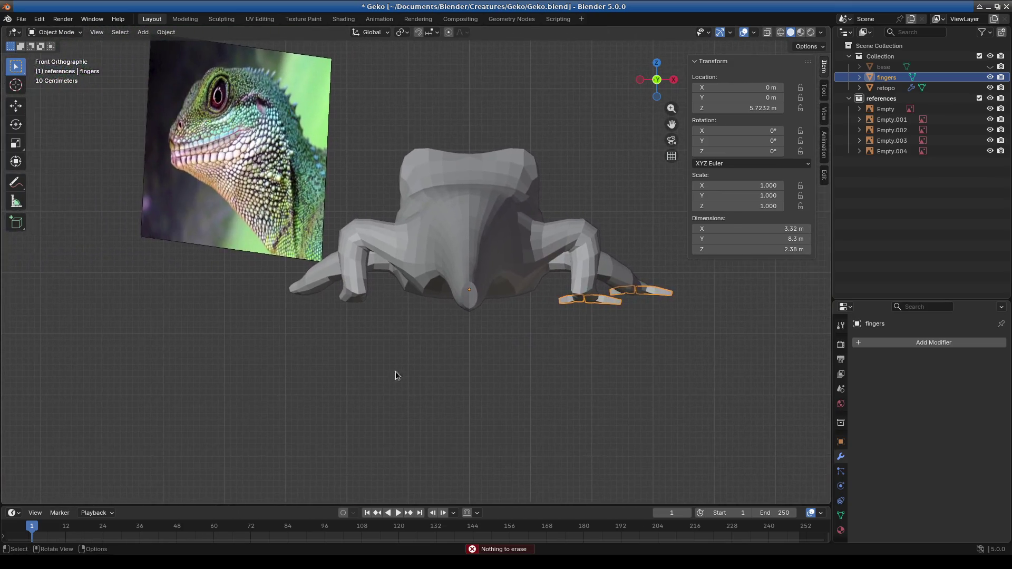
scroll(479, 373, up, 4)
shift+middle_drag(479, 373, 309, 354)
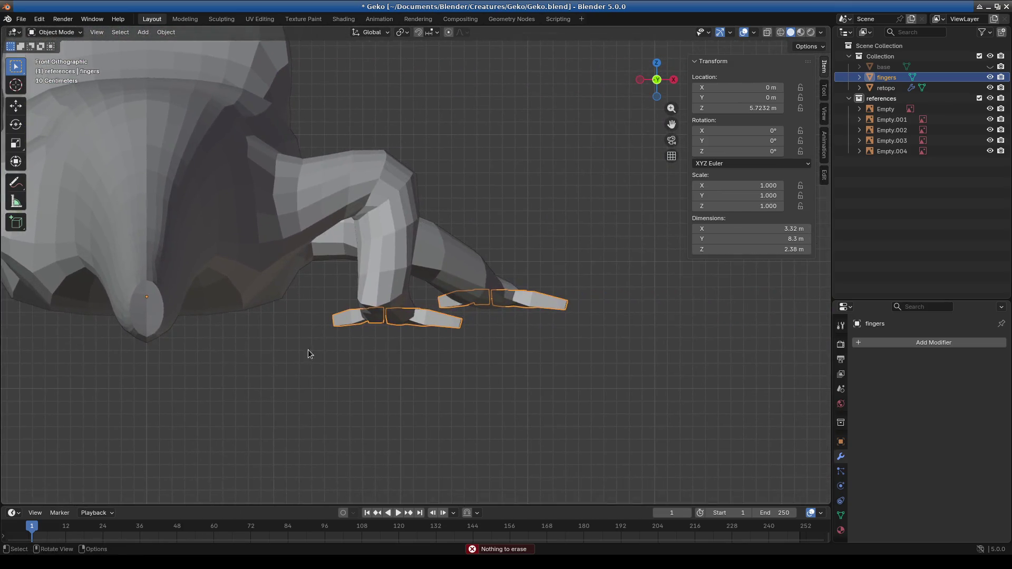
Step: Add a Mirror modifier to the fingers object
click(894, 346)
text(mir)
key(Return)
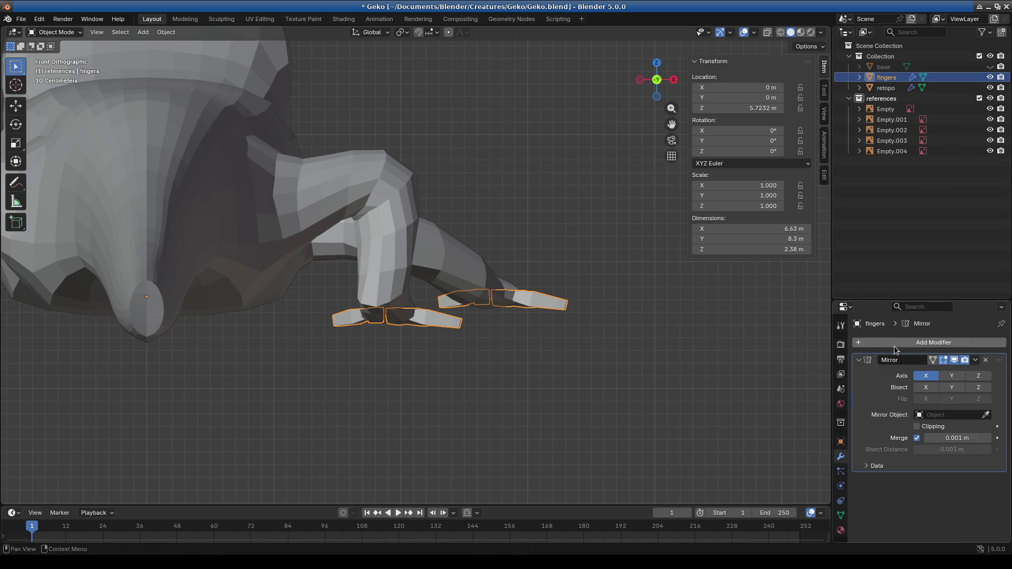
mouse_move(527, 369)
middle_down()
mouse_move(606, 327)
mouse_move(632, 337)
middle_up()
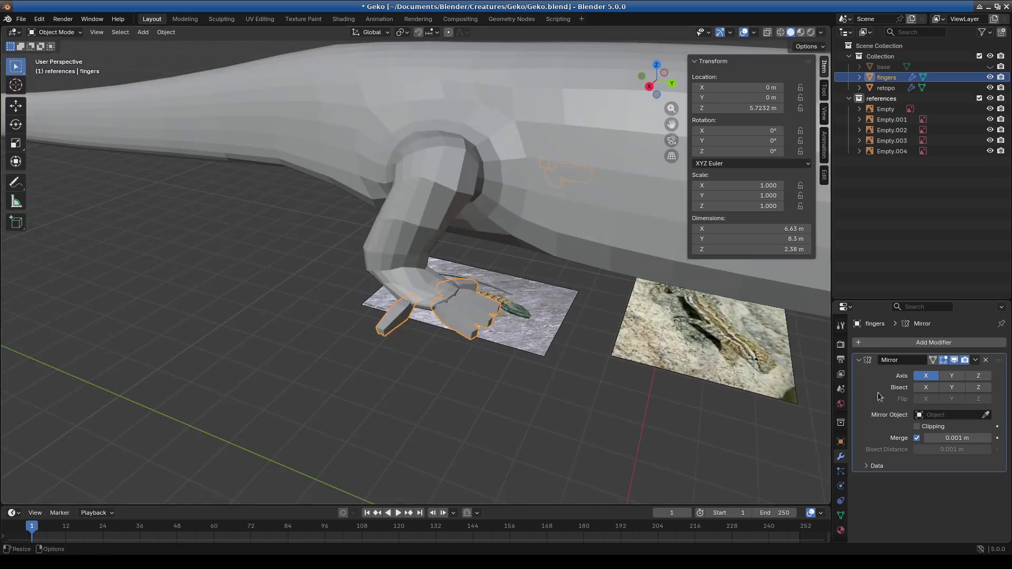
Step: Add a Subdivision Surface modifier and check the smoothed fingers up close
click(906, 341)
text(sub)
key(Return)
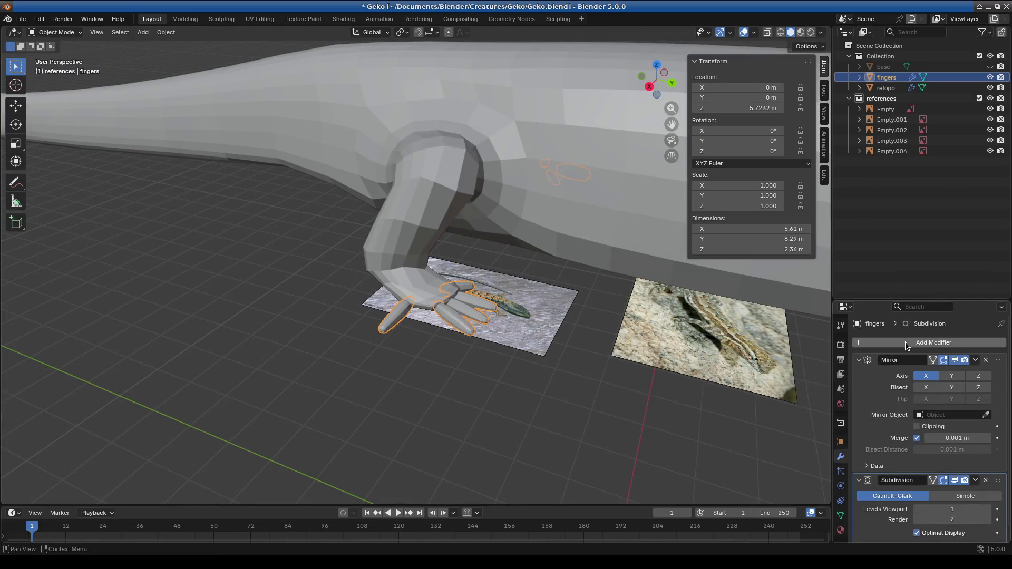
mouse_move(544, 257)
middle_down()
mouse_move(515, 347)
mouse_move(504, 306)
mouse_move(539, 300)
mouse_move(561, 272)
mouse_move(524, 279)
mouse_move(512, 318)
middle_up()
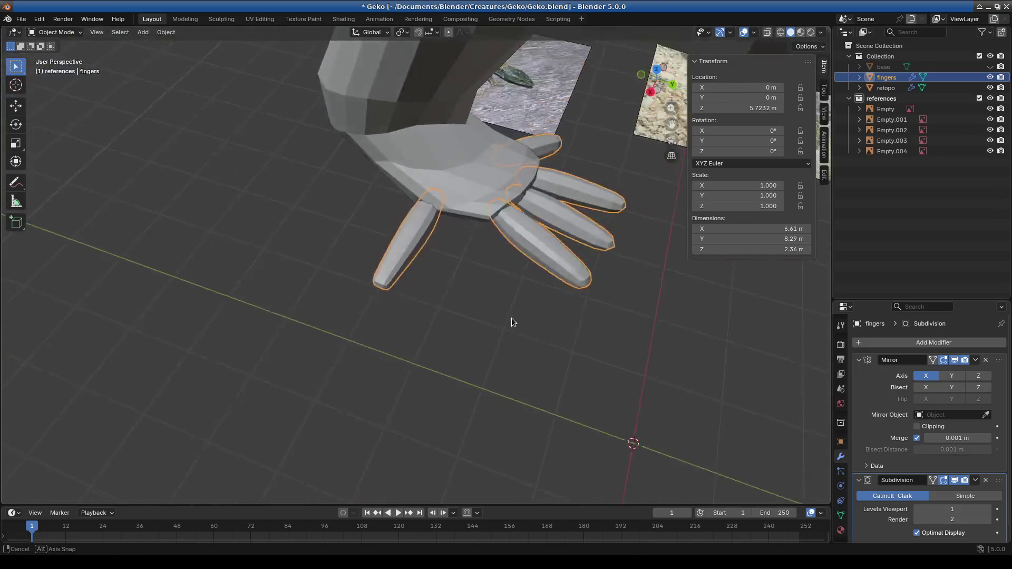
mouse_move(750, 476)
middle_down()
mouse_move(573, 348)
mouse_move(656, 200)
mouse_move(570, 128)
mouse_move(534, 257)
mouse_move(495, 232)
mouse_move(550, 265)
mouse_move(619, 253)
mouse_move(497, 311)
mouse_move(571, 293)
mouse_move(504, 234)
mouse_move(603, 242)
mouse_move(594, 279)
mouse_move(559, 308)
mouse_move(469, 295)
mouse_move(495, 255)
mouse_move(561, 242)
mouse_move(520, 282)
middle_up()
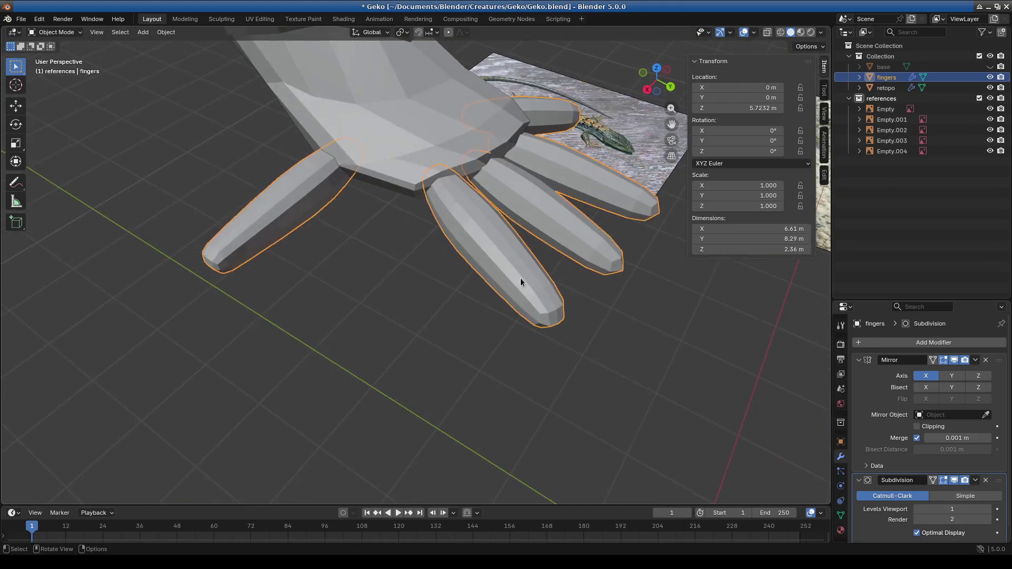
Step: Select the fingers together with the retopo hand mesh and join them with Ctrl+J
mouse_move(466, 221)
middle_down()
mouse_move(455, 294)
mouse_move(517, 274)
middle_up()
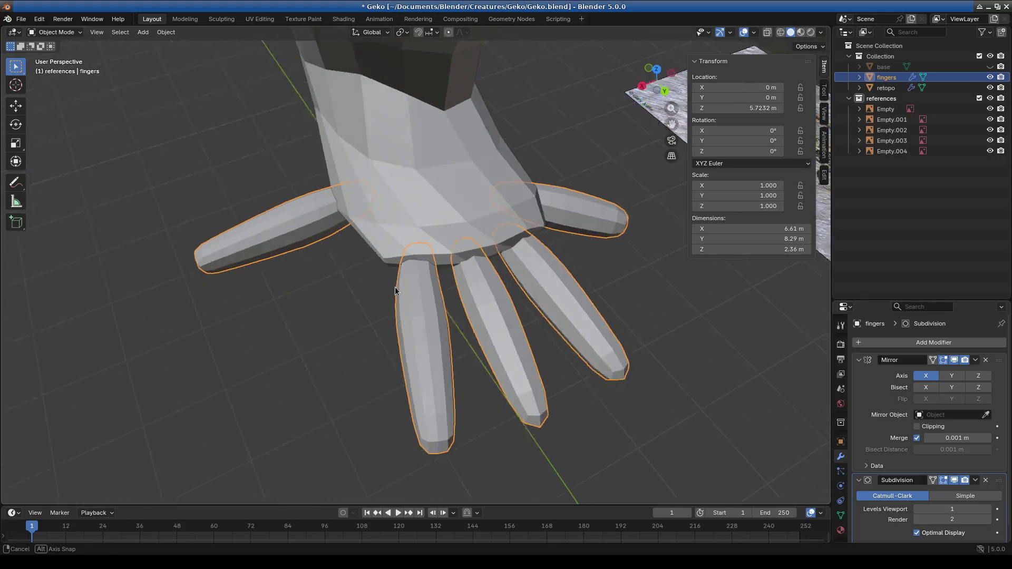
middle_drag(392, 290, 451, 213)
middle_drag(320, 200, 190, 127)
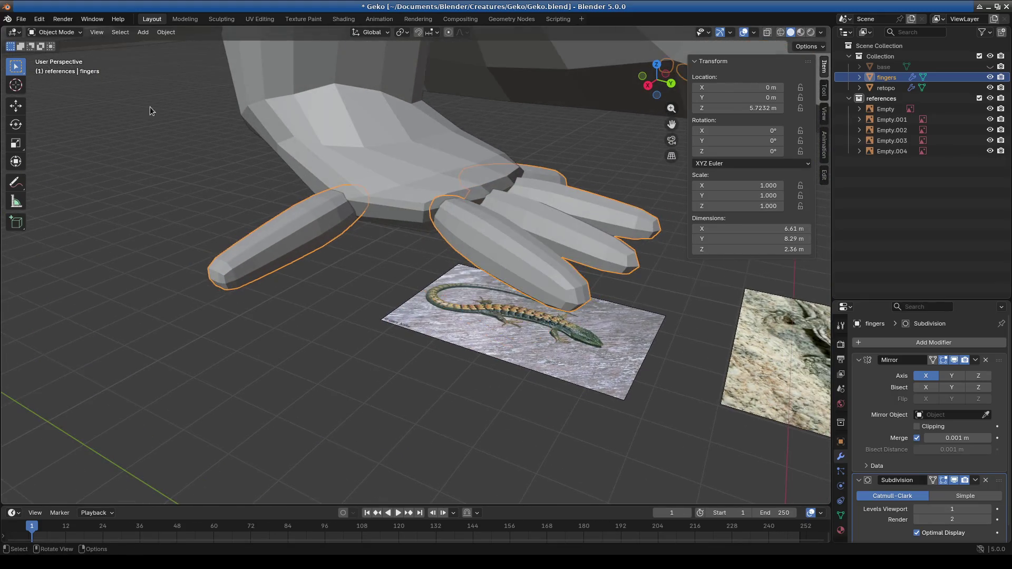
click(56, 32)
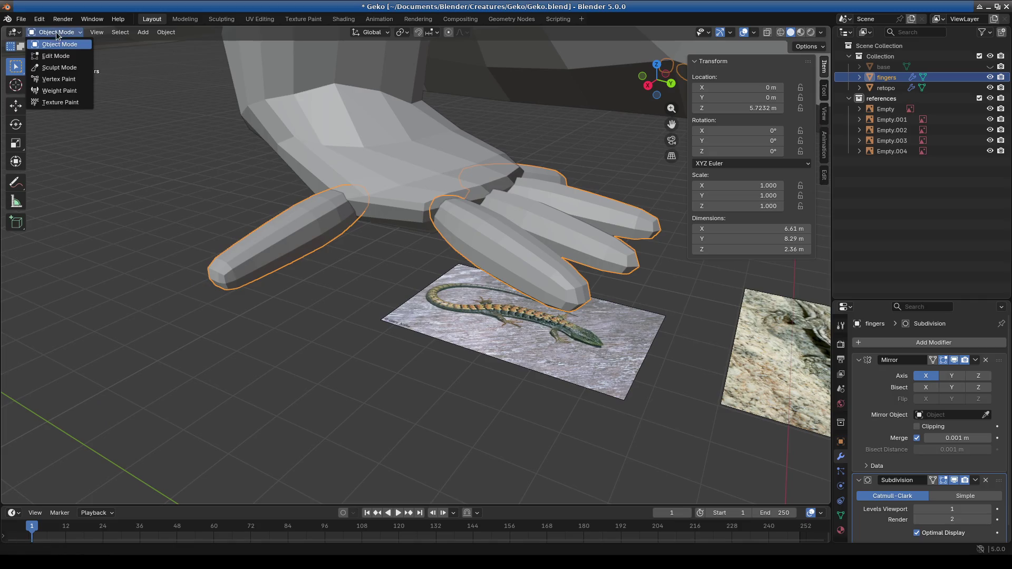
shift+click(418, 147)
key(ctrl+j)
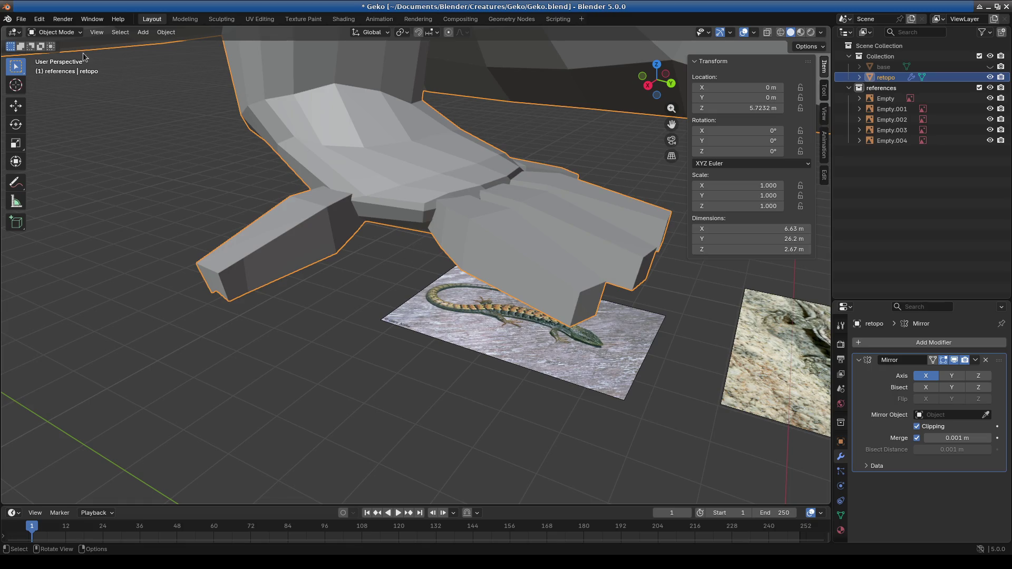
Step: Enter Edit Mode on the joined mesh, then undo back to a separate, active fingers object
click(62, 32)
click(57, 56)
mouse_move(389, 262)
middle_down()
mouse_move(442, 296)
mouse_move(490, 292)
middle_up()
key(ctrl+z)
key(ctrl+z)
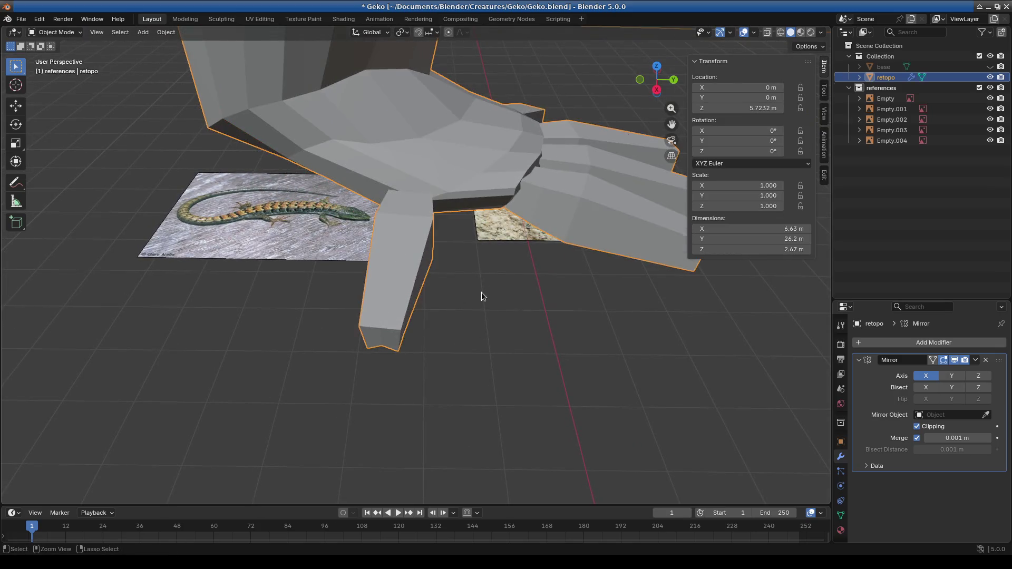
right_click(567, 249)
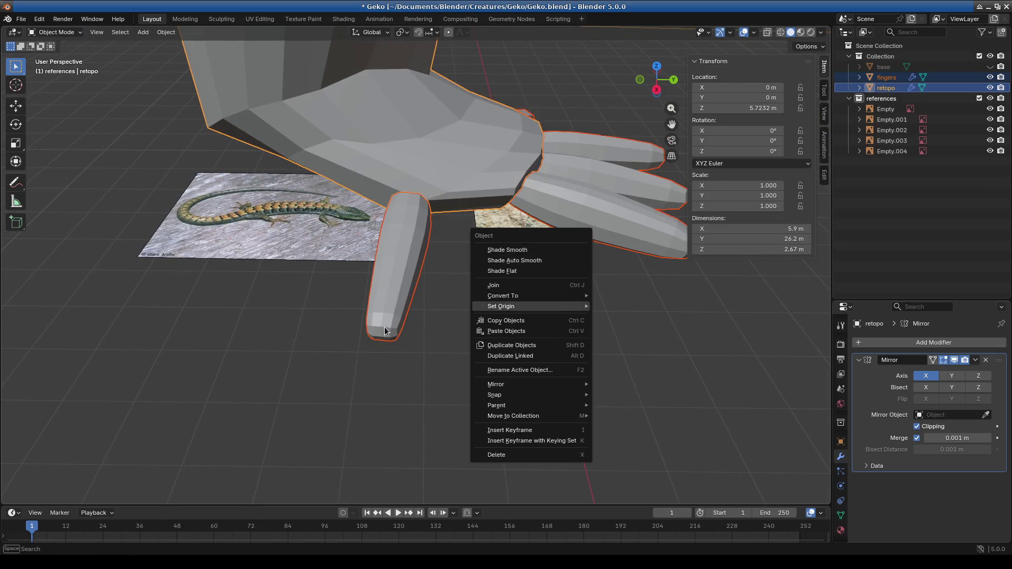
mouse_move(523, 299)
middle_down()
mouse_move(469, 322)
mouse_move(402, 326)
mouse_move(425, 313)
mouse_move(542, 325)
mouse_move(556, 305)
mouse_move(587, 304)
middle_up()
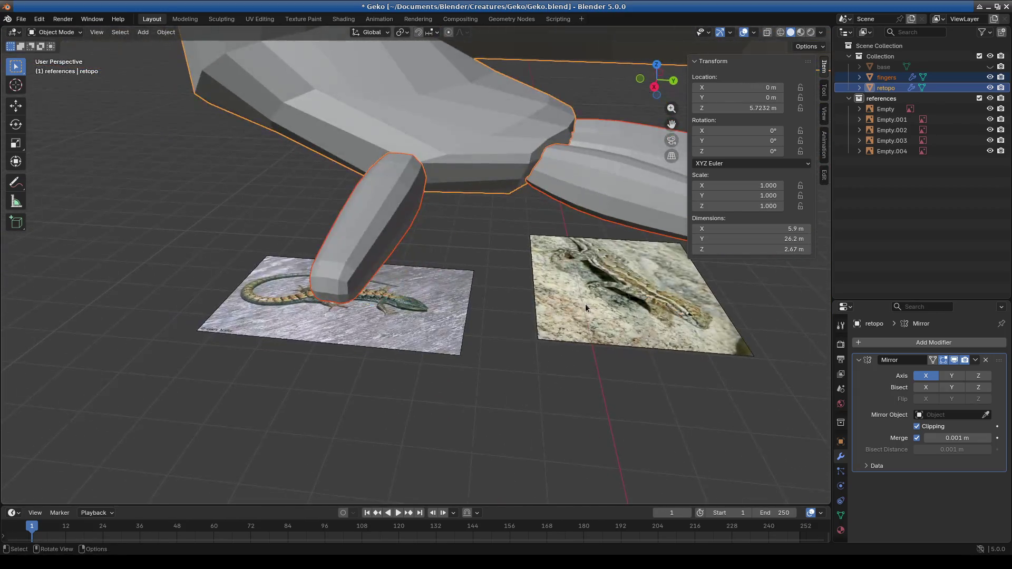
key(ctrl+z)
key(ctrl+z)
Step: Enter Edit Mode on the fingers mesh and orbit around the hand
click(55, 32)
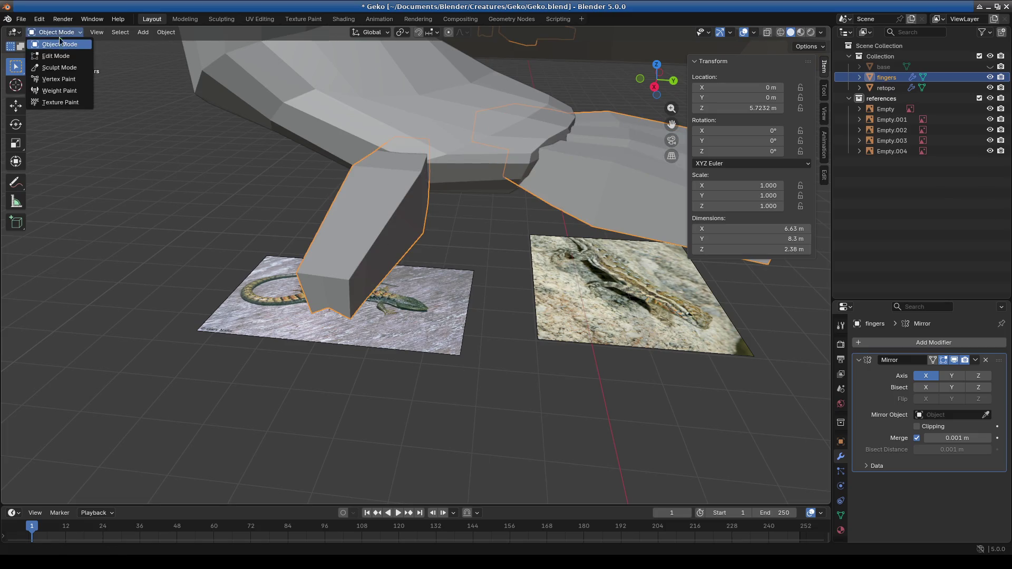
click(53, 57)
mouse_move(286, 211)
middle_down()
mouse_move(505, 267)
mouse_move(551, 235)
mouse_move(402, 242)
mouse_move(374, 267)
mouse_move(519, 355)
mouse_move(543, 273)
mouse_move(397, 305)
mouse_move(468, 268)
mouse_move(464, 241)
mouse_move(483, 242)
middle_up()
scroll(437, 239, down, 3)
Step: Return to Object Mode, select the retopo body and enter its Edit Mode
scroll(438, 240, up, 2)
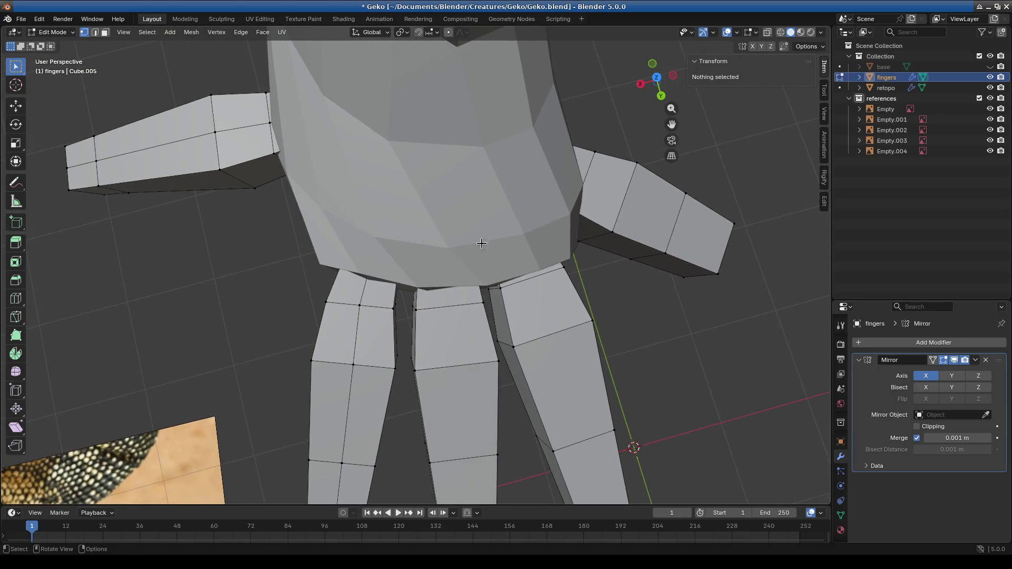
click(48, 51)
click(49, 33)
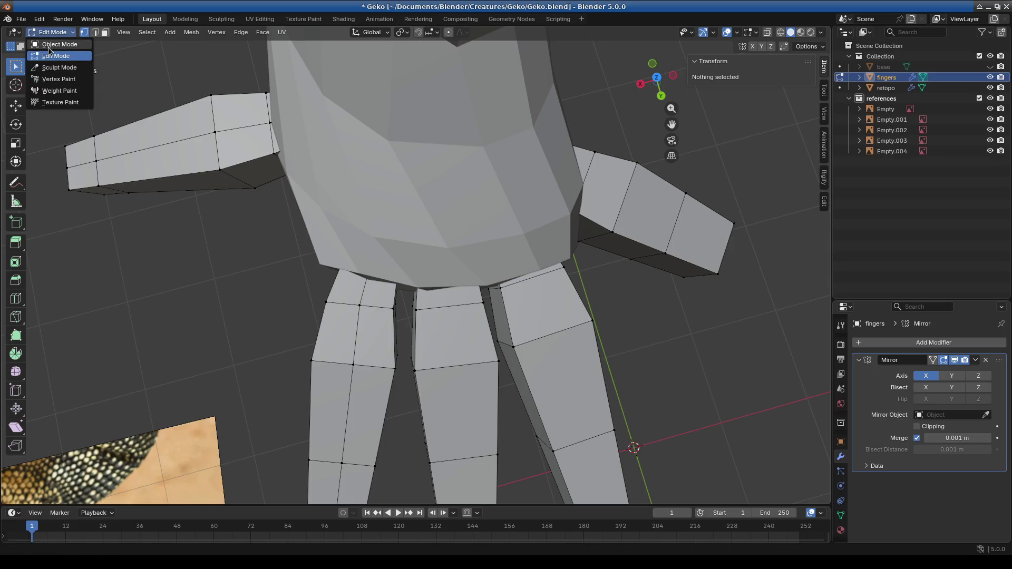
click(49, 45)
click(419, 202)
click(55, 33)
click(48, 48)
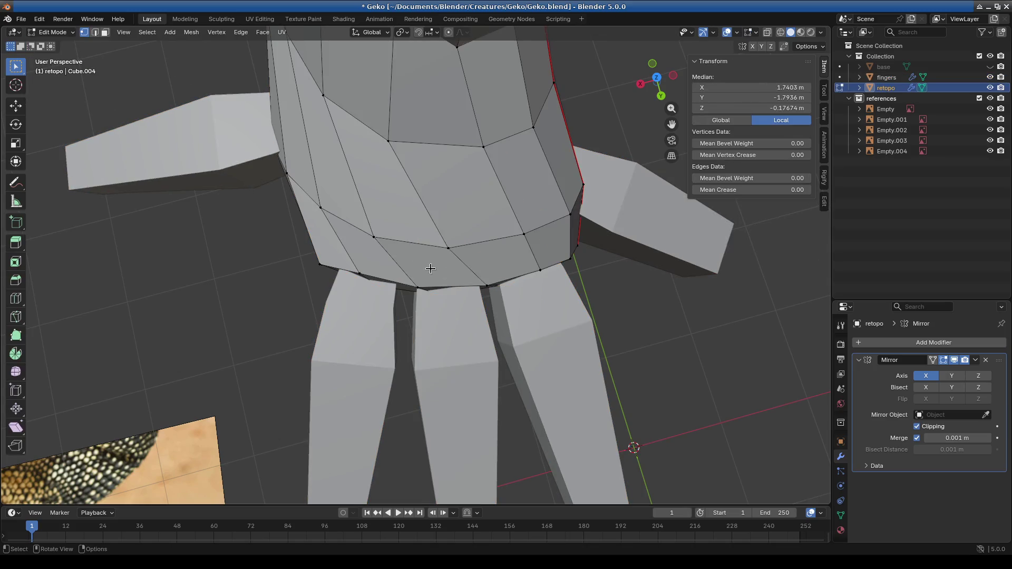
shift+middle_drag(410, 278, 447, 266)
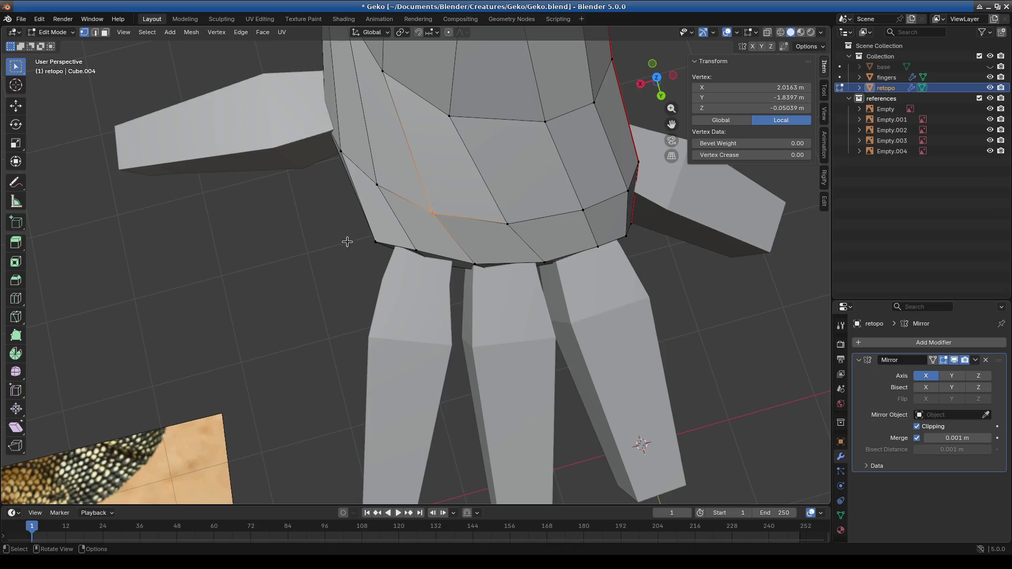
Step: With X-ray on, box-select and move the palm's lower vertex band, then turn X-ray off
drag(655, 332, 654, 332)
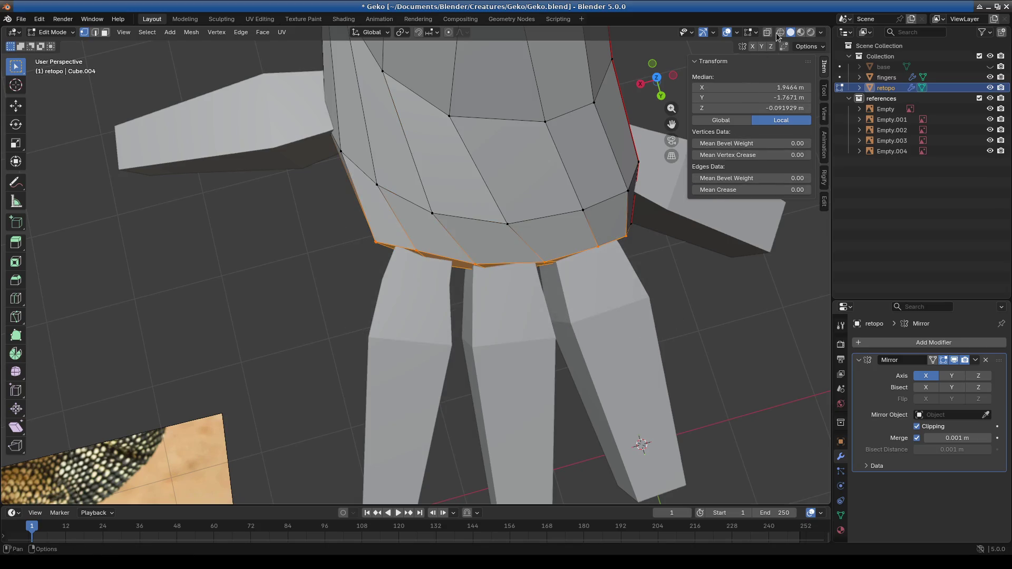
click(769, 33)
drag(352, 232, 683, 296)
mouse_move(645, 312)
middle_down()
mouse_move(581, 335)
mouse_move(610, 310)
middle_up()
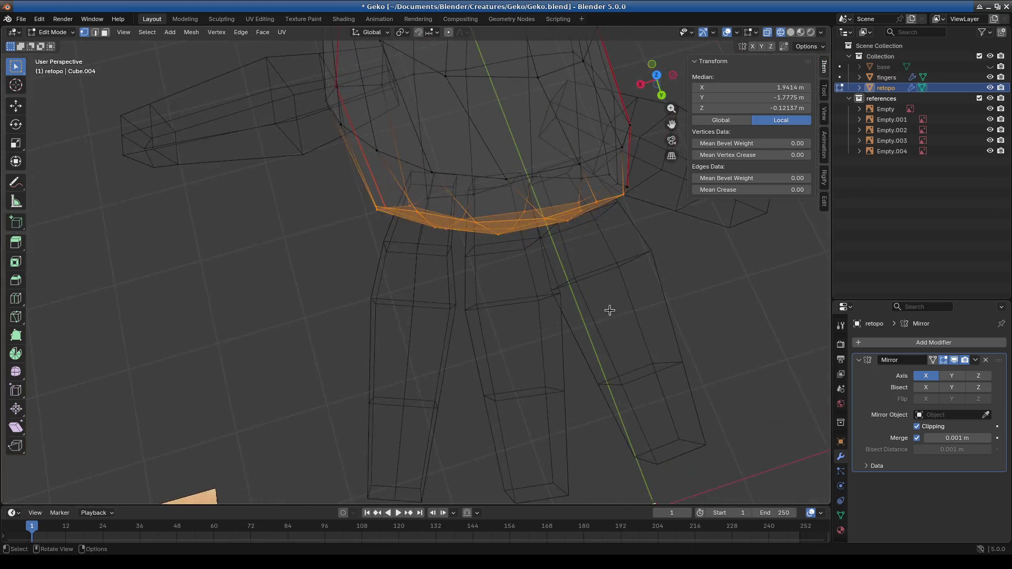
click(628, 290)
middle_drag(545, 253, 552, 272)
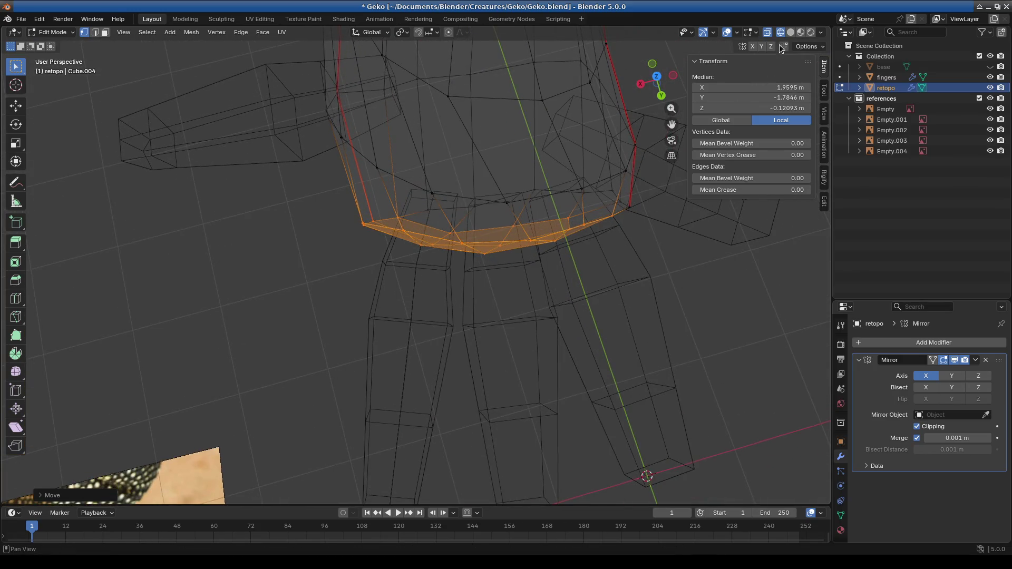
key(shift+z)
Step: Nudge individual palm-edge vertices up toward the finger bases
drag(461, 203, 519, 189)
drag(581, 188, 582, 182)
drag(512, 117, 512, 117)
drag(448, 95, 463, 92)
drag(415, 70, 445, 79)
drag(596, 76, 576, 116)
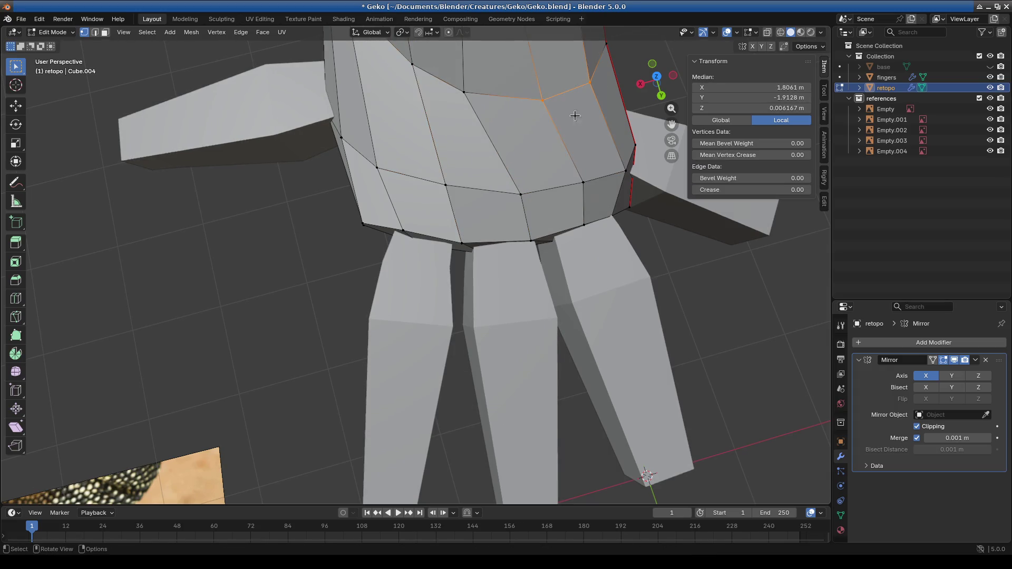
middle_drag(511, 251, 524, 222)
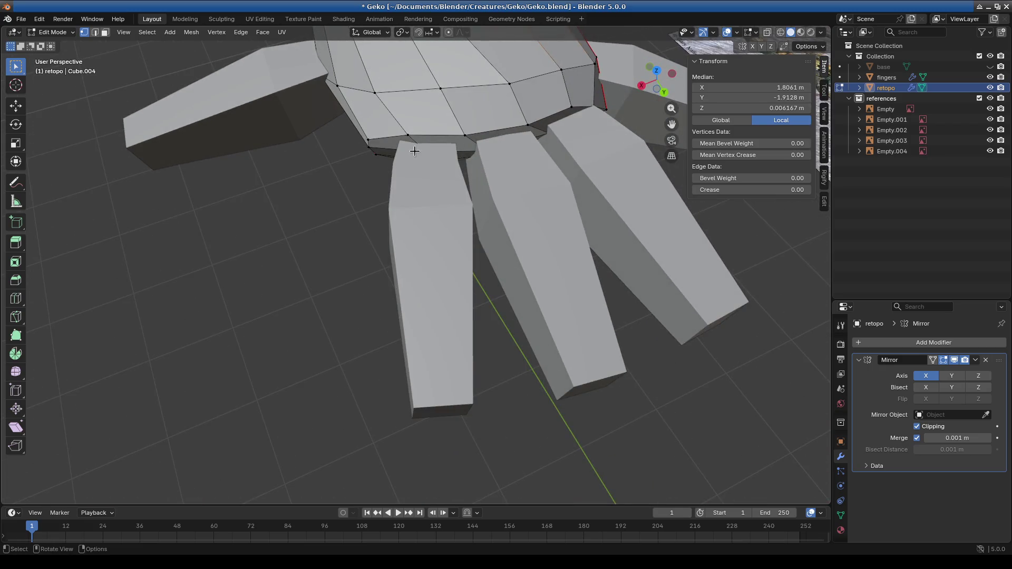
mouse_move(428, 169)
middle_down()
mouse_move(445, 140)
mouse_move(396, 165)
mouse_move(407, 198)
mouse_move(461, 201)
mouse_move(469, 217)
mouse_move(451, 305)
middle_up()
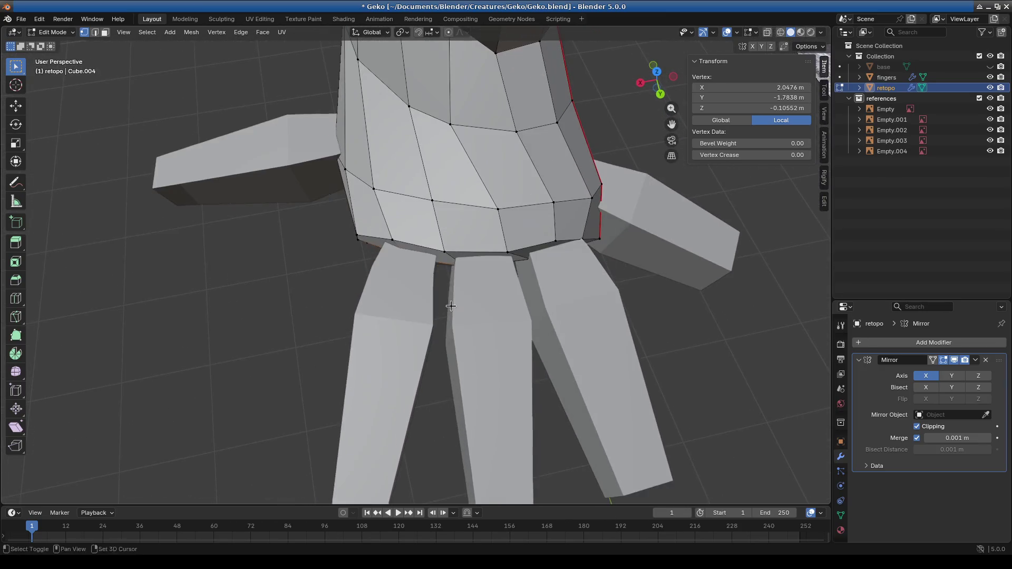
Step: Move the first palm-rim vertices up to the finger bases
shift+middle_drag(518, 306, 459, 281)
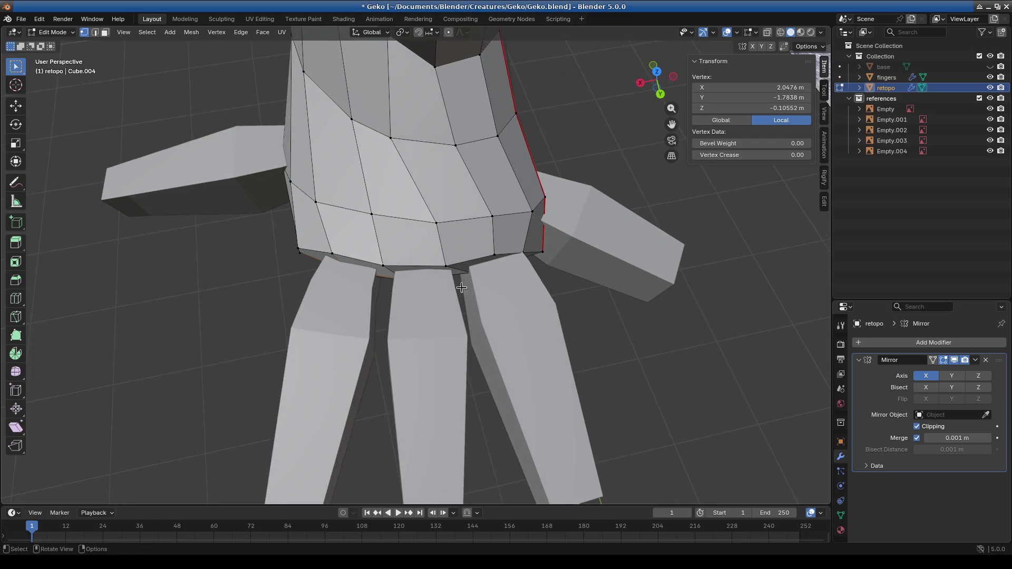
middle_drag(424, 325, 432, 298)
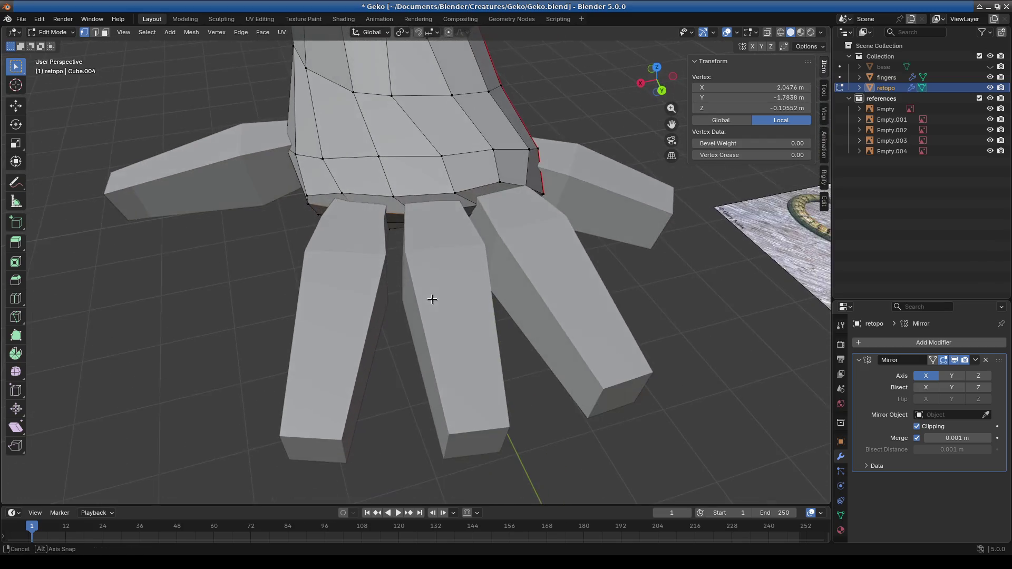
shift+middle_drag(432, 215, 459, 246)
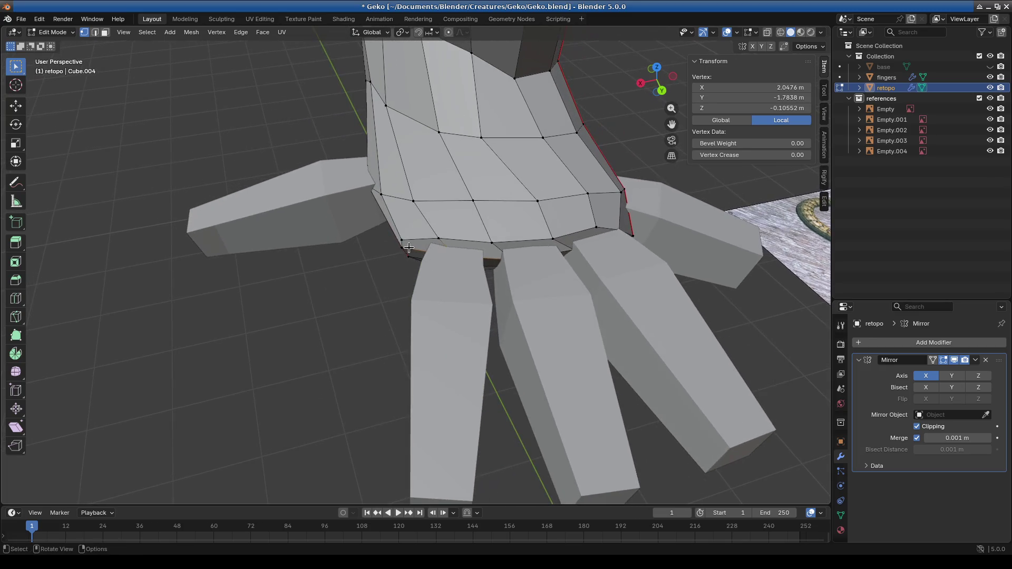
mouse_move(415, 250)
middle_down()
mouse_move(435, 227)
mouse_move(470, 220)
mouse_move(463, 204)
mouse_move(470, 248)
mouse_move(463, 185)
middle_up()
shift+click(425, 206)
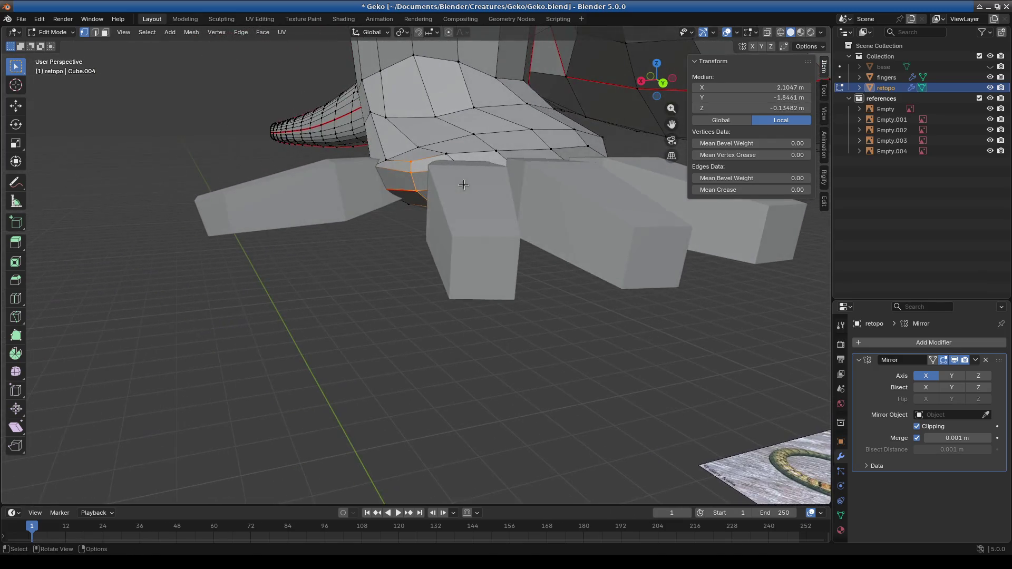
right_click(468, 109)
mouse_move(468, 109)
middle_down()
mouse_move(501, 174)
mouse_move(539, 163)
mouse_move(522, 257)
middle_up()
middle_drag(575, 326, 412, 250)
key(g)
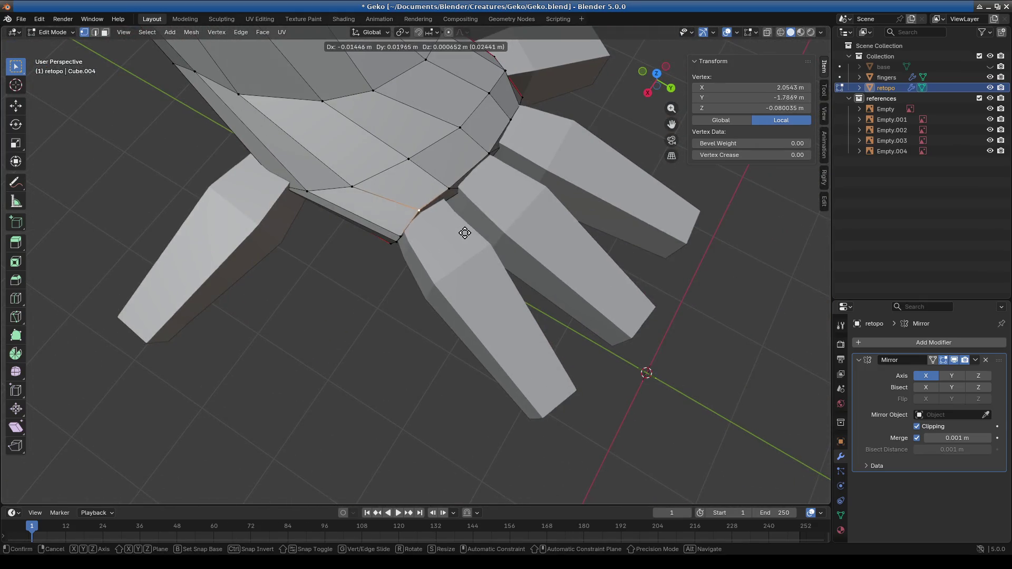
click(468, 235)
middle_drag(468, 236, 460, 228)
key(g)
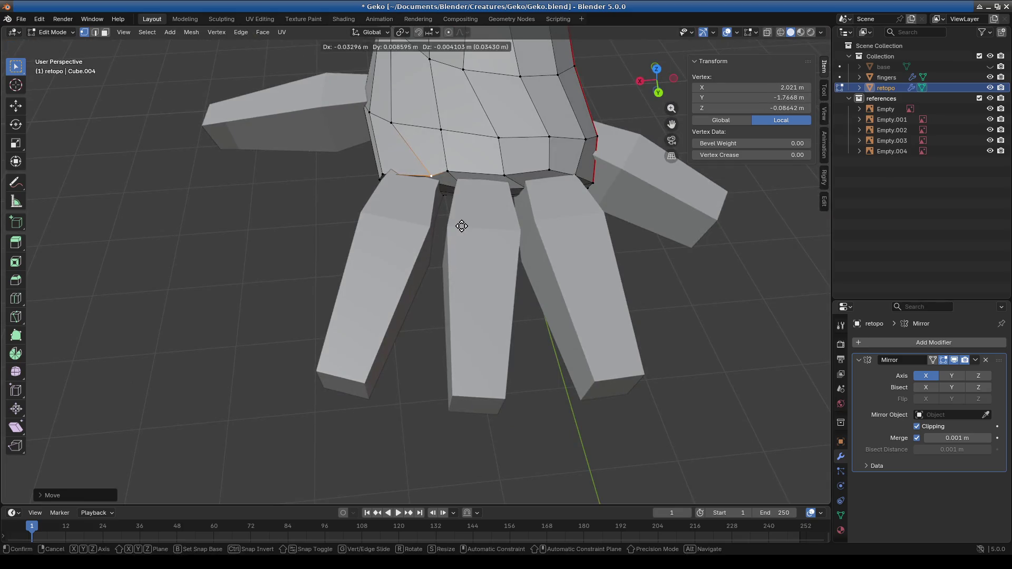
click(462, 170)
Step: Reposition more palm-rim vertices along the tops of the fingers
middle_drag(462, 171, 454, 145)
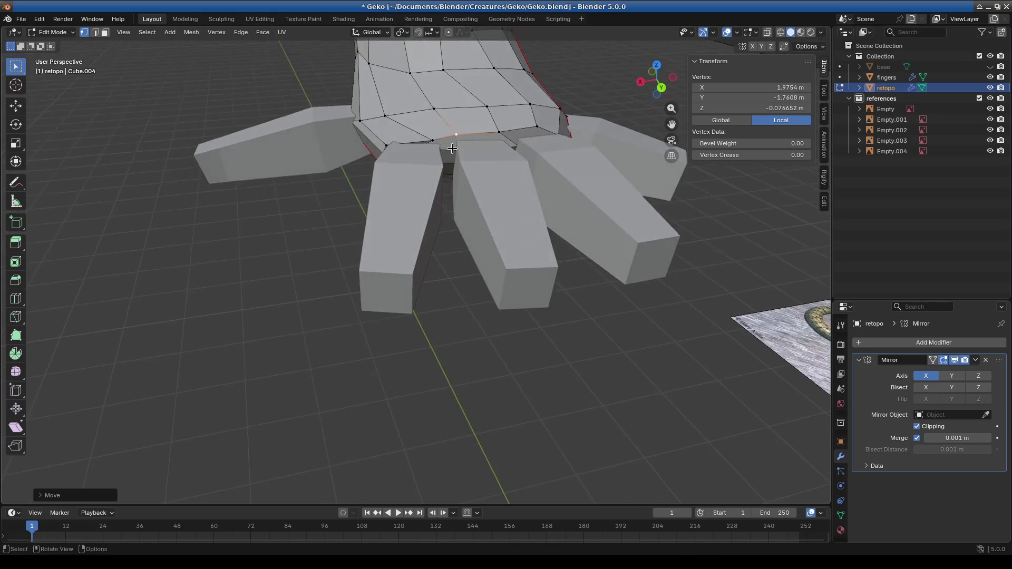
mouse_move(633, 158)
middle_down()
mouse_move(474, 208)
mouse_move(526, 174)
mouse_move(445, 194)
mouse_move(415, 238)
mouse_move(528, 145)
mouse_move(474, 237)
mouse_move(260, 165)
middle_up()
key(g)
click(254, 155)
click(308, 140)
key(g)
click(323, 113)
mouse_move(362, 160)
middle_down()
mouse_move(314, 174)
mouse_move(402, 137)
middle_up()
click(510, 148)
Step: Move a palm-rim edge closer to the finger bases
key(alt+a)
click(555, 165)
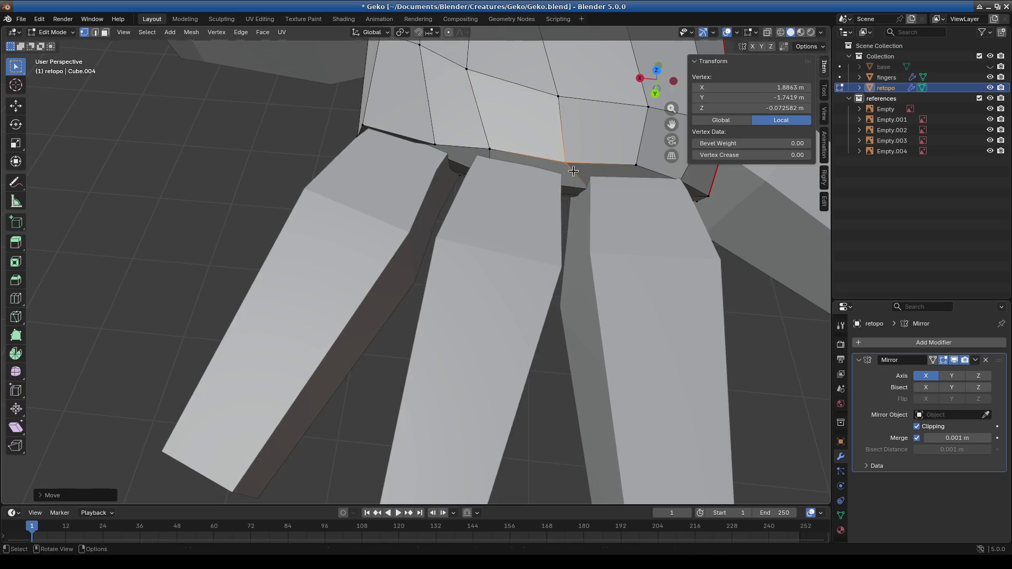
key(alt+a)
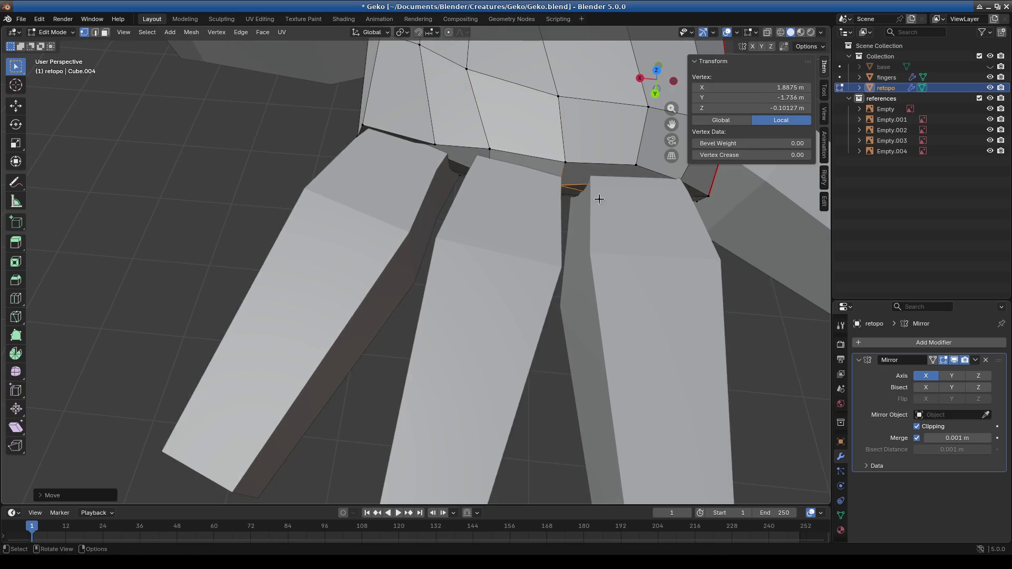
click(591, 212)
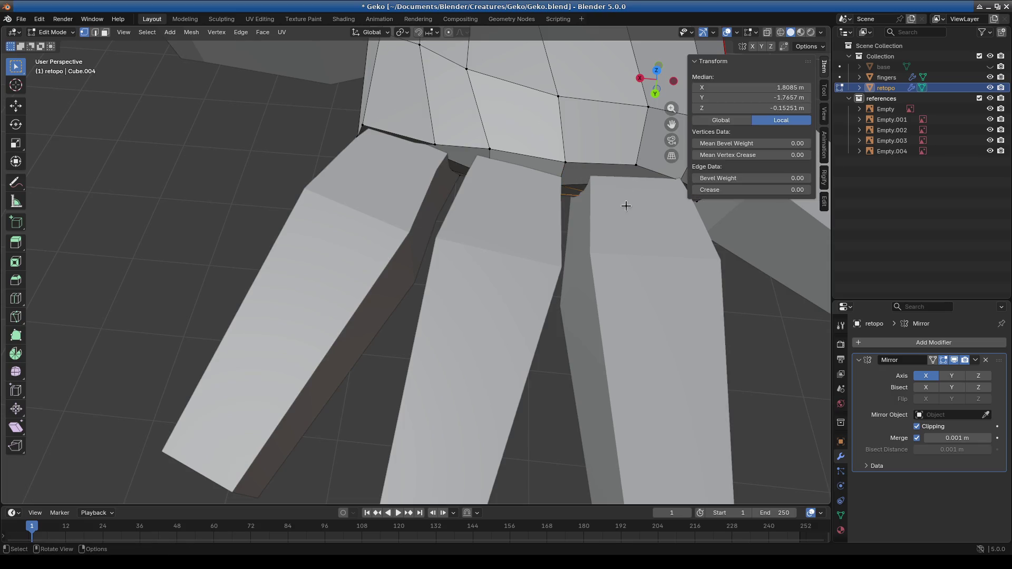
key(g)
click(565, 198)
mouse_move(565, 198)
middle_down()
mouse_move(576, 134)
mouse_move(555, 117)
mouse_move(544, 217)
middle_up()
Step: Nudge the vertex between two fingers into line with the palm edge
click(556, 117)
scroll(544, 218, down, 8)
scroll(492, 242, up, 8)
mouse_move(533, 154)
middle_down()
mouse_move(427, 188)
mouse_move(446, 228)
mouse_move(447, 175)
middle_up()
click(427, 188)
key(g)
click(439, 226)
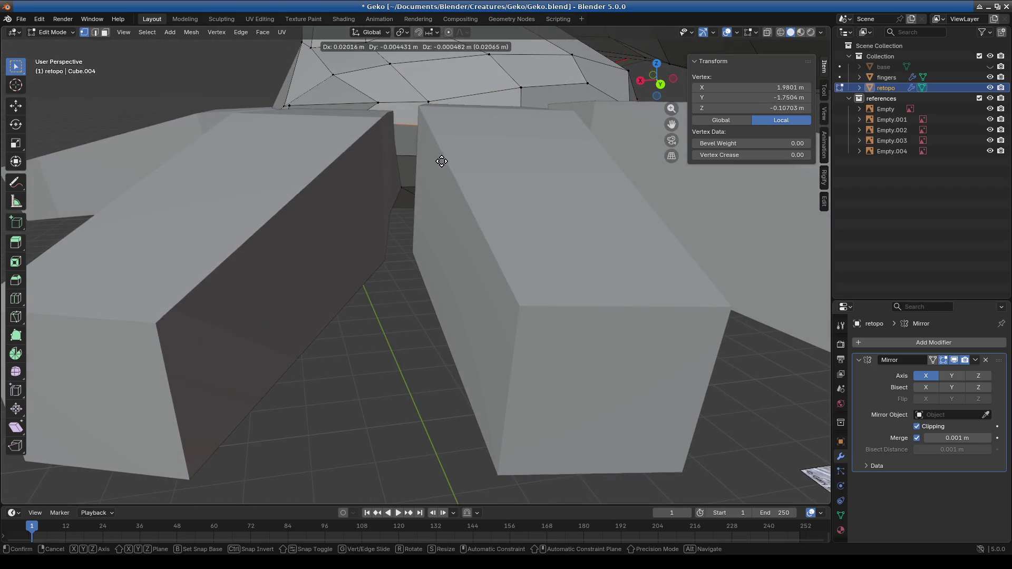
click(428, 172)
mouse_move(428, 173)
middle_down()
mouse_move(413, 218)
mouse_move(429, 125)
middle_up()
click(446, 224)
click(429, 125)
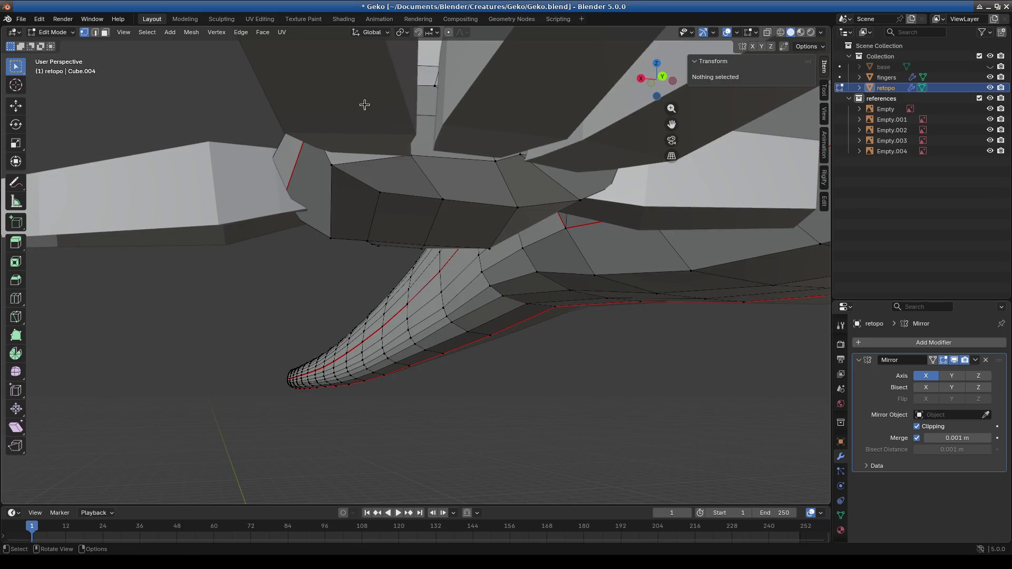
Step: Adjust the vertices on the palm underside near the finger bases
click(428, 115)
key(g)
click(421, 143)
key(g)
click(430, 165)
mouse_move(429, 165)
middle_down()
mouse_move(497, 165)
mouse_move(476, 142)
middle_up()
drag(476, 143, 486, 165)
click(486, 165)
drag(410, 183, 460, 222)
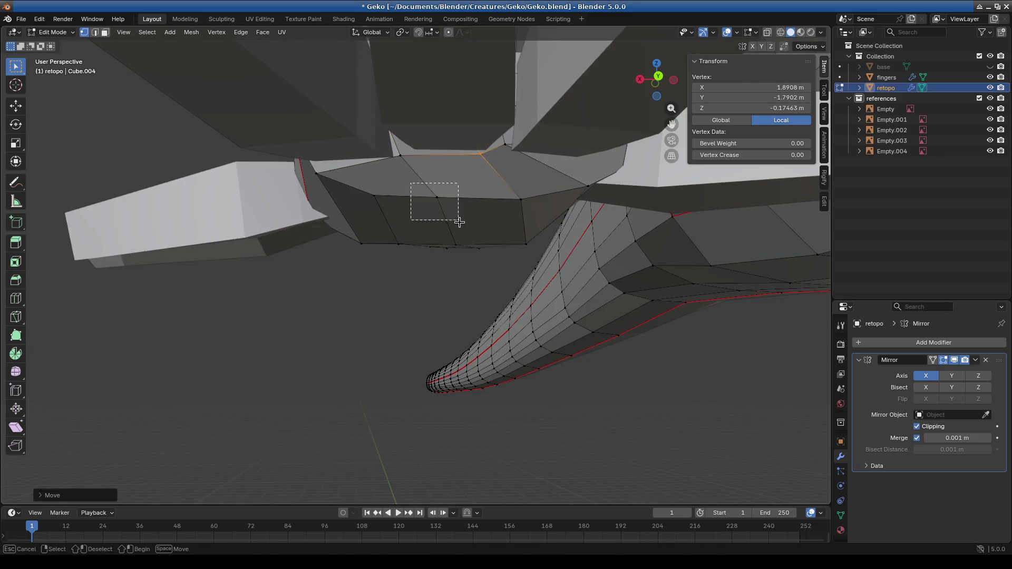
click(443, 215)
mouse_move(385, 224)
middle_down()
mouse_move(460, 211)
mouse_move(424, 178)
mouse_move(380, 220)
mouse_move(476, 224)
mouse_move(439, 224)
mouse_move(529, 253)
mouse_move(436, 199)
mouse_move(429, 226)
middle_up()
click(443, 191)
scroll(439, 224, down, 3)
Step: Shift the vertices near the side of the palm into place
click(445, 262)
mouse_move(471, 262)
middle_down()
mouse_move(451, 247)
mouse_move(445, 219)
mouse_move(464, 219)
mouse_move(445, 226)
mouse_move(473, 256)
mouse_move(609, 282)
mouse_move(678, 323)
mouse_move(675, 337)
mouse_move(656, 316)
middle_up()
click(470, 243)
click(409, 235)
click(425, 228)
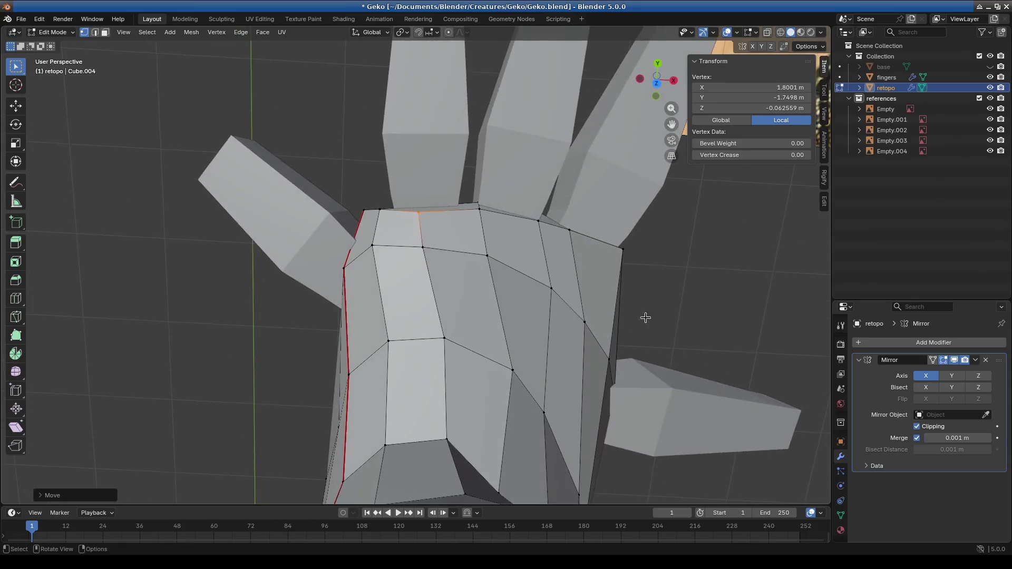
middle_drag(465, 282, 423, 287)
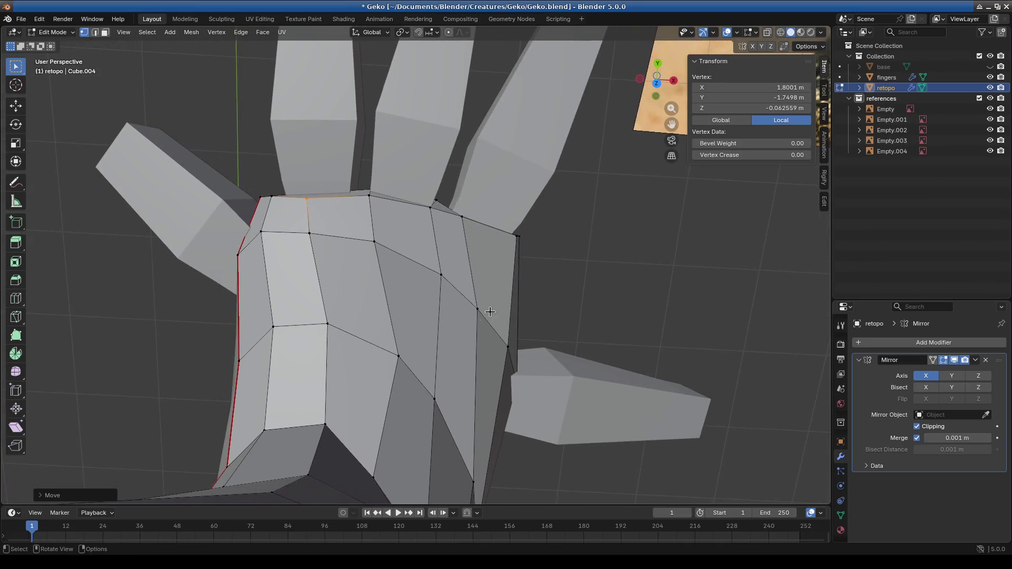
middle_drag(459, 366, 455, 404)
Step: Slide the palm's top-row vertices down along their edges toward the fingers
click(420, 312)
key(g)
key(g)
click(428, 322)
click(362, 287)
key(g)
key(g)
click(372, 318)
click(301, 277)
key(g)
key(g)
click(321, 317)
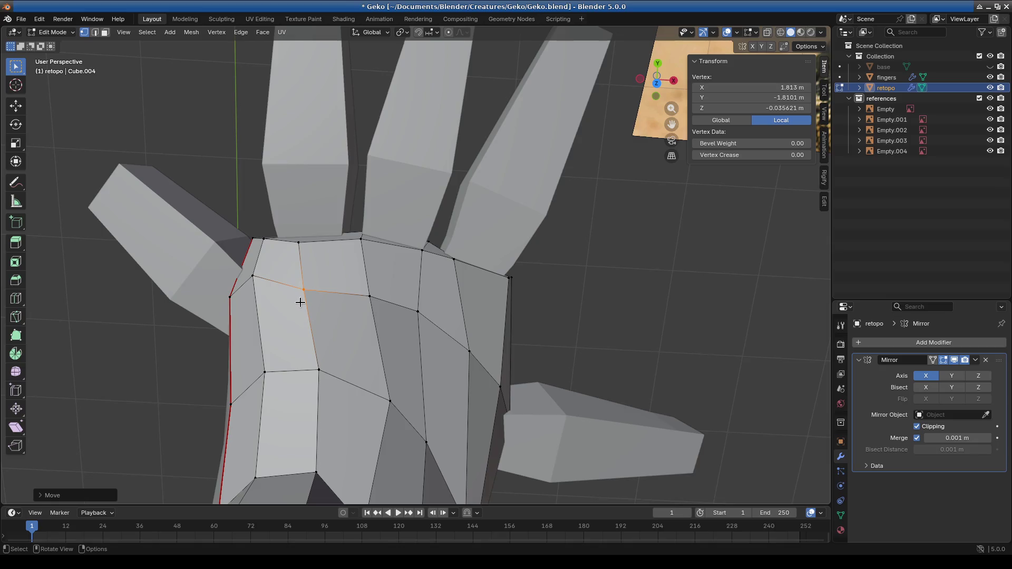
click(252, 274)
key(g)
key(g)
click(412, 325)
key(g)
click(462, 350)
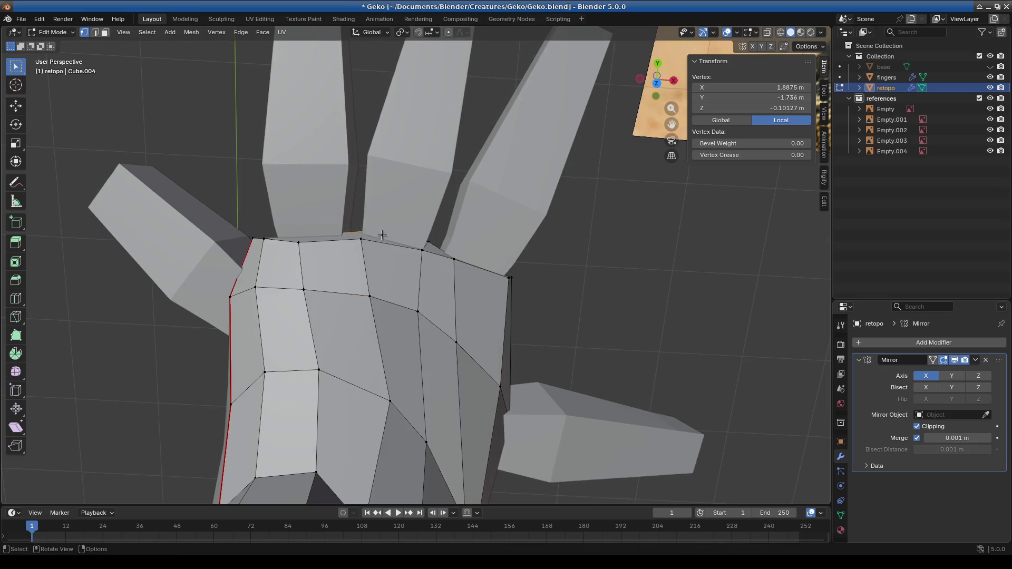
Step: Refine one more top-edge vertex, then select a finger-base face in face select mode
click(303, 245)
key(g)
click(306, 246)
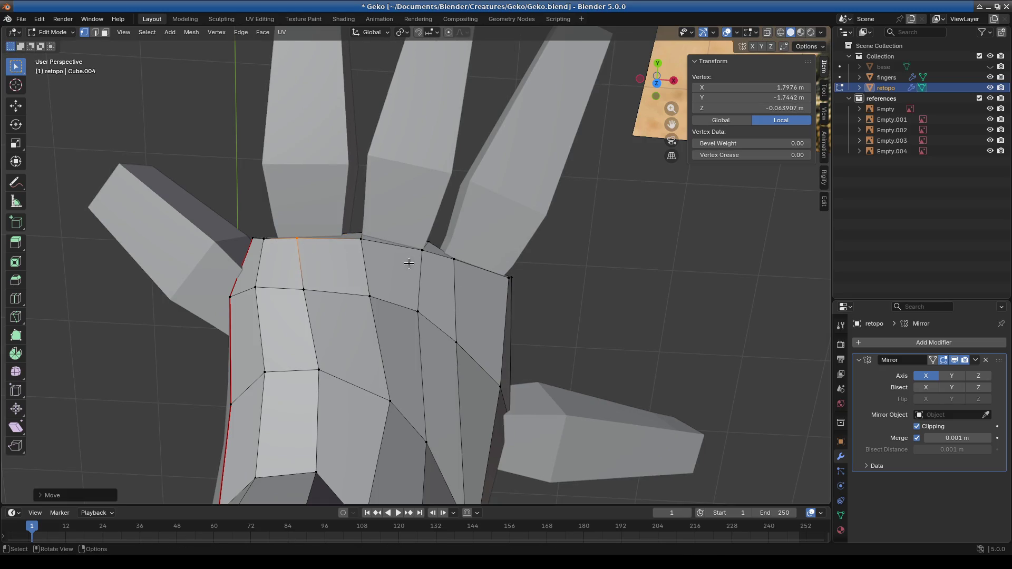
mouse_move(505, 249)
middle_down()
mouse_move(377, 242)
mouse_move(278, 154)
mouse_move(260, 165)
mouse_move(166, 76)
middle_up()
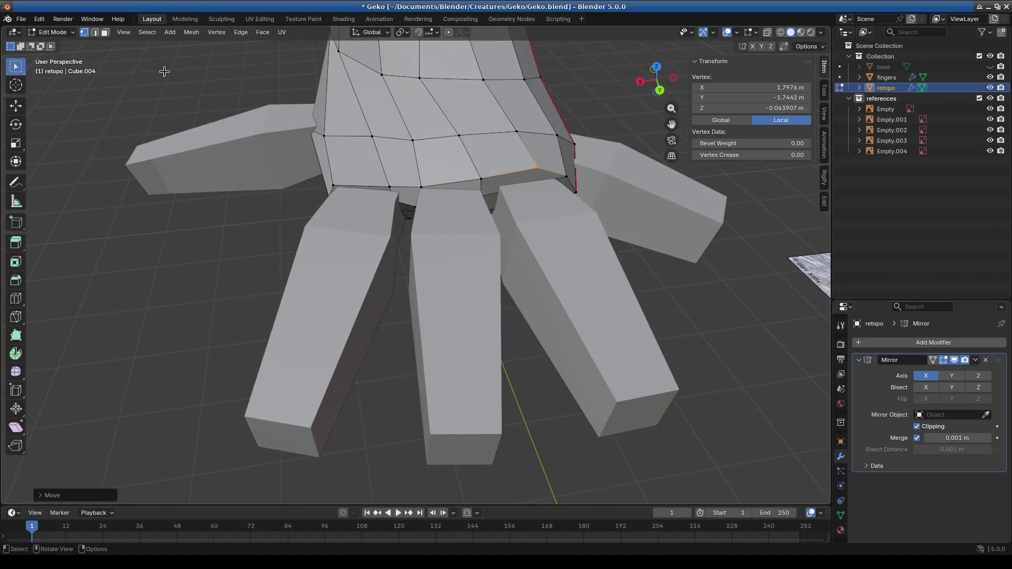
click(105, 32)
click(345, 194)
mouse_move(345, 194)
middle_down()
mouse_move(412, 177)
mouse_move(480, 266)
mouse_move(425, 269)
mouse_move(463, 284)
mouse_move(460, 312)
middle_up()
shift+click(407, 200)
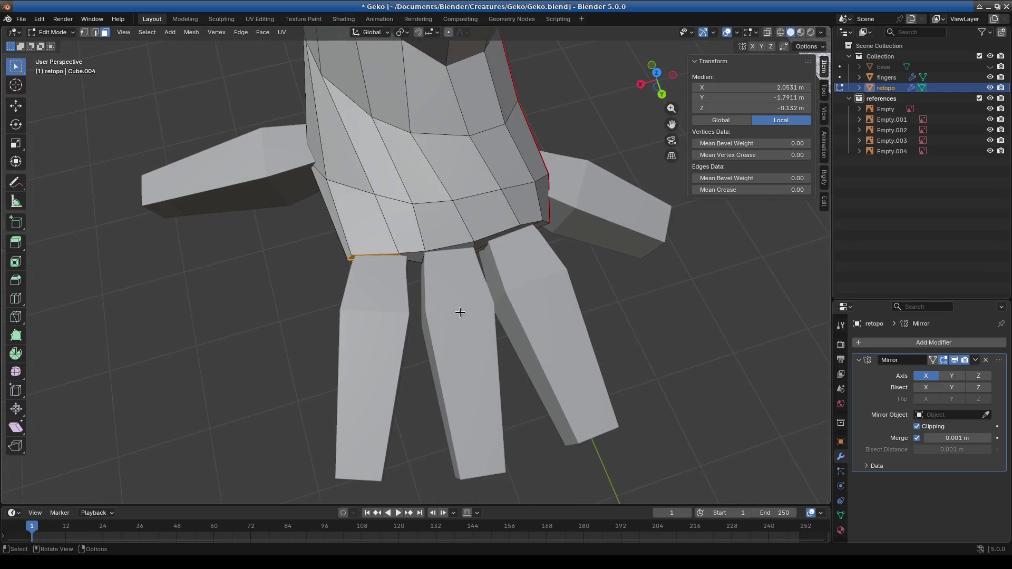
Step: Extrude the selected finger-base edge twice
key(e)
click(425, 284)
key(e)
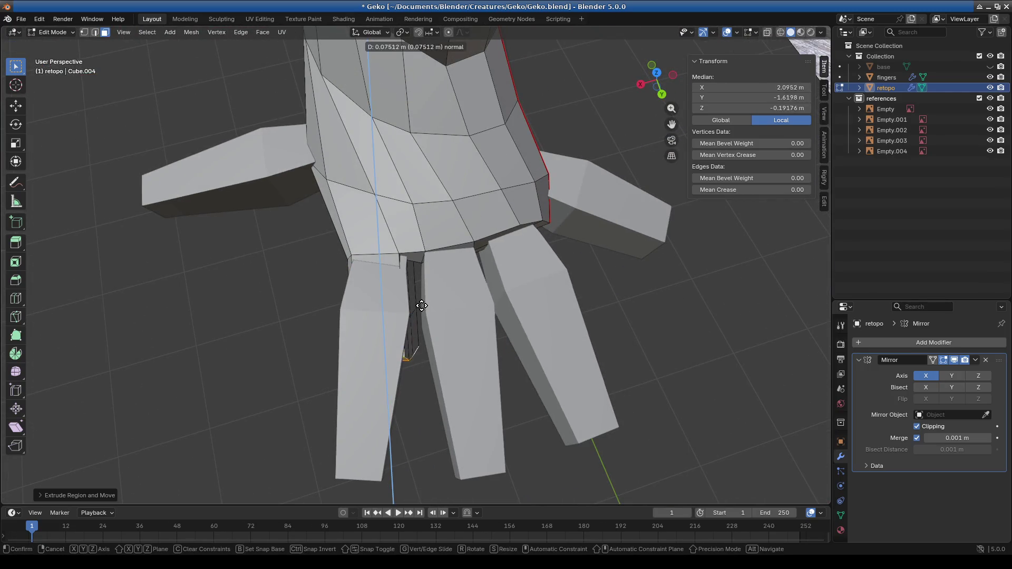
click(431, 417)
mouse_move(432, 416)
middle_down()
mouse_move(406, 362)
mouse_move(416, 315)
mouse_move(545, 310)
middle_up()
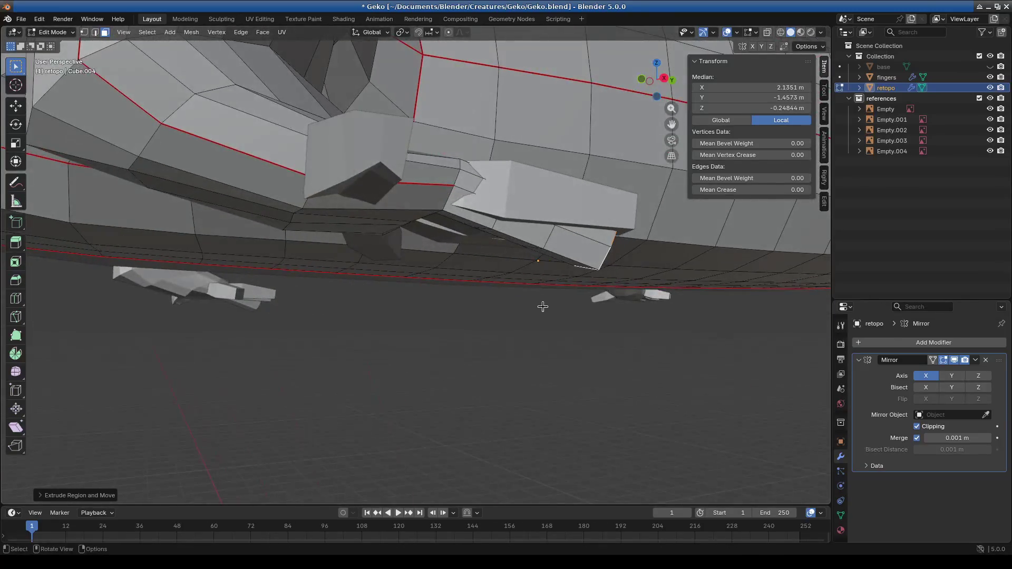
shift+middle_drag(586, 253, 562, 299)
Step: Select the new extruded face, then move and rotate it toward the finger
alt+click(502, 276)
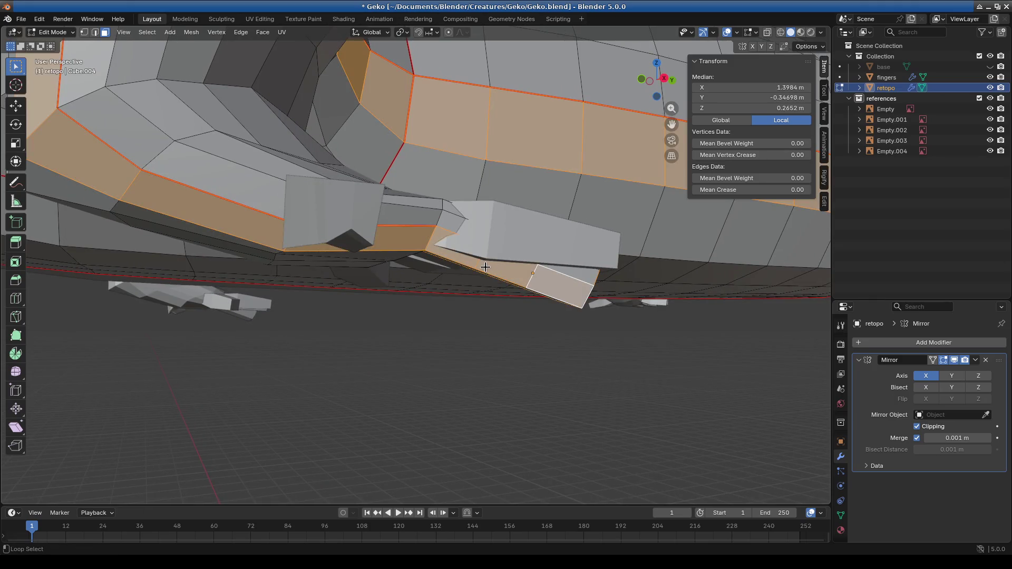
click(534, 275)
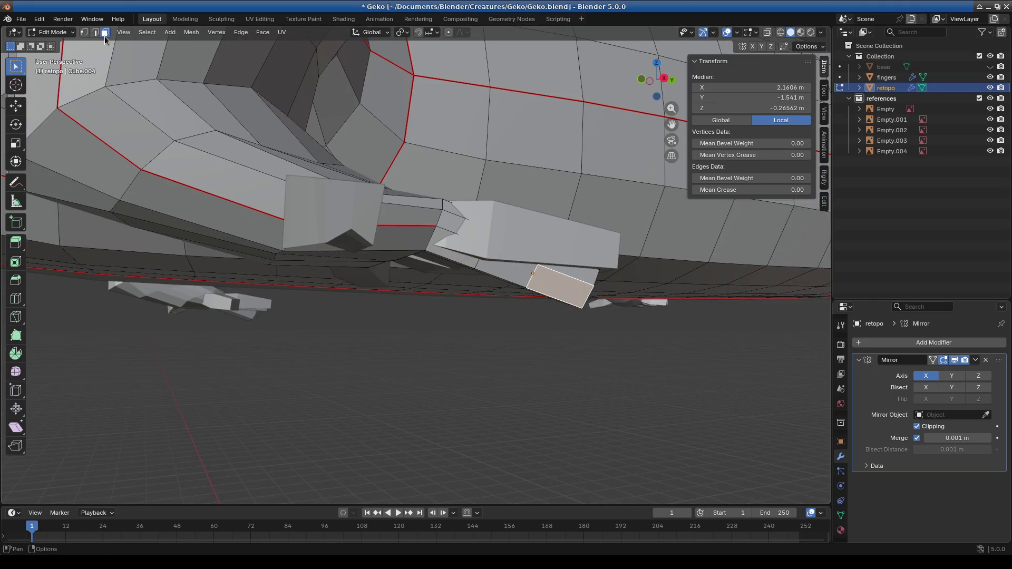
shift+click(557, 276)
alt+click(523, 262)
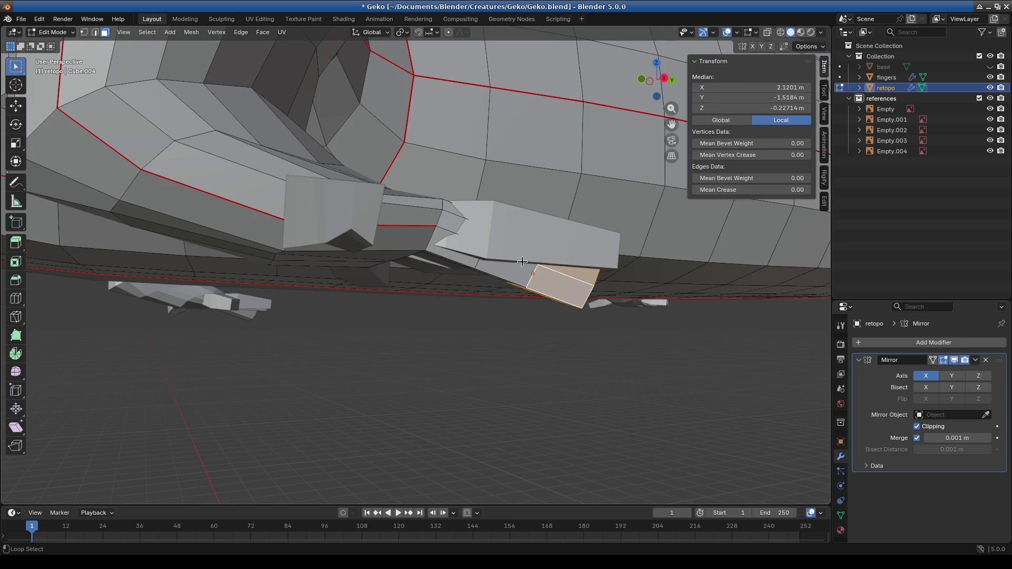
mouse_move(562, 280)
middle_down()
mouse_move(562, 350)
mouse_move(616, 336)
middle_up()
key(g)
click(630, 313)
key(r)
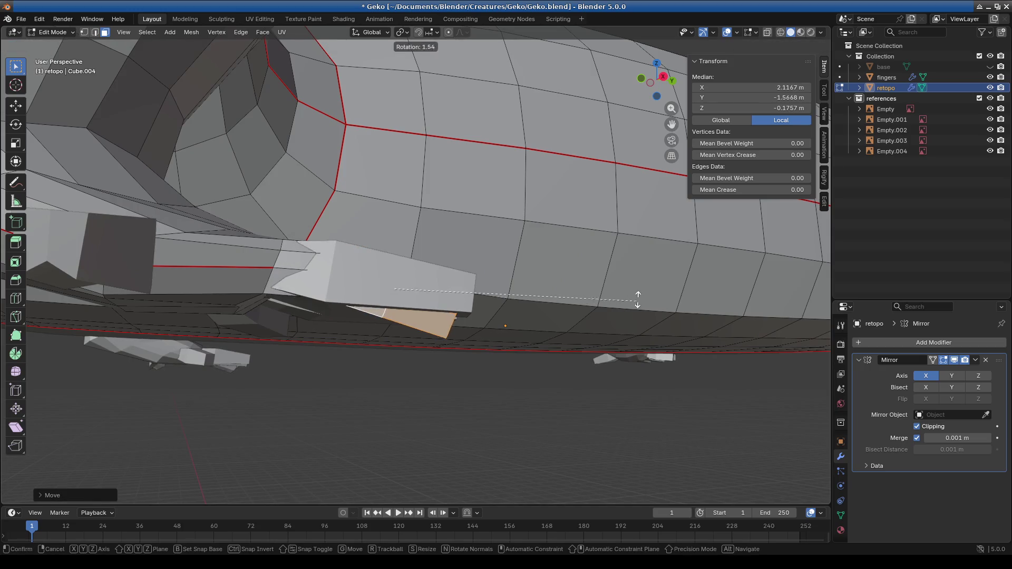
click(651, 220)
mouse_move(651, 220)
middle_down()
mouse_move(634, 315)
mouse_move(588, 246)
middle_up()
key(r)
click(632, 274)
Step: Move and rotate the extruded geometry again until it meets the finger
middle_drag(638, 269, 495, 319)
key(g)
click(484, 328)
mouse_move(463, 276)
middle_down()
mouse_move(491, 240)
mouse_move(474, 276)
mouse_move(472, 195)
mouse_move(434, 210)
mouse_move(430, 97)
middle_up()
key(r)
click(493, 224)
click(437, 232)
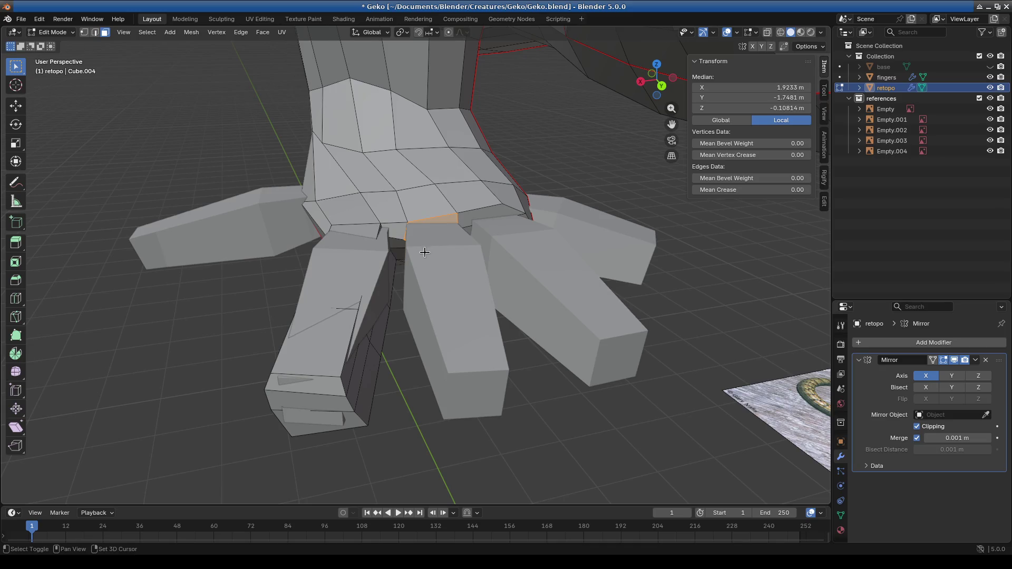
Step: Hide the 'fingers' object and nudge the selected hand edge slightly
click(990, 77)
mouse_move(453, 232)
middle_down()
mouse_move(438, 256)
mouse_move(482, 297)
mouse_move(449, 384)
mouse_move(473, 327)
mouse_move(555, 397)
mouse_move(490, 325)
mouse_move(574, 307)
mouse_move(560, 409)
mouse_move(545, 348)
mouse_move(568, 365)
mouse_move(510, 346)
mouse_move(508, 400)
mouse_move(479, 404)
mouse_move(473, 289)
mouse_move(427, 368)
mouse_move(421, 302)
middle_up()
scroll(445, 248, up, 3)
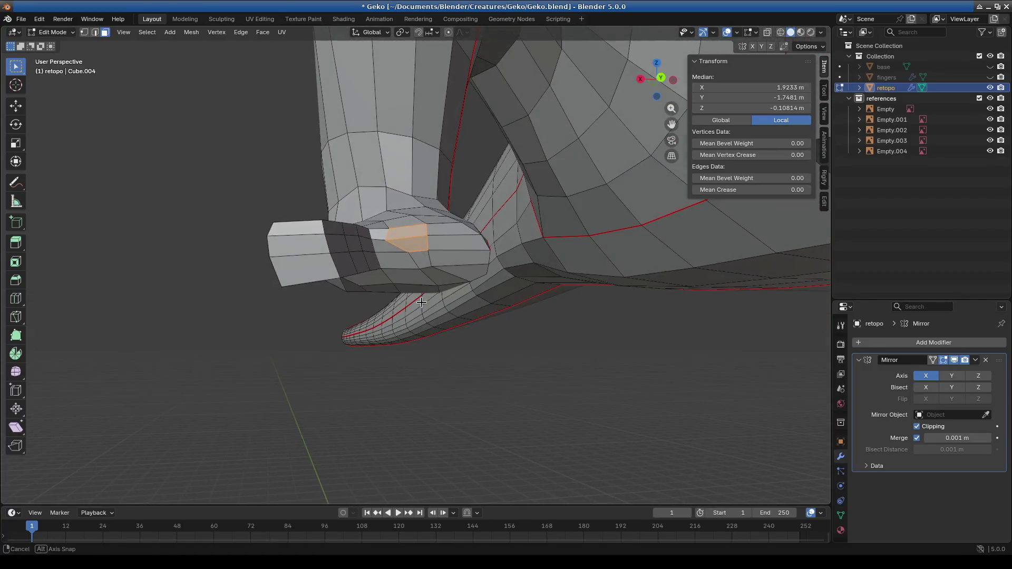
scroll(417, 278, up, 3)
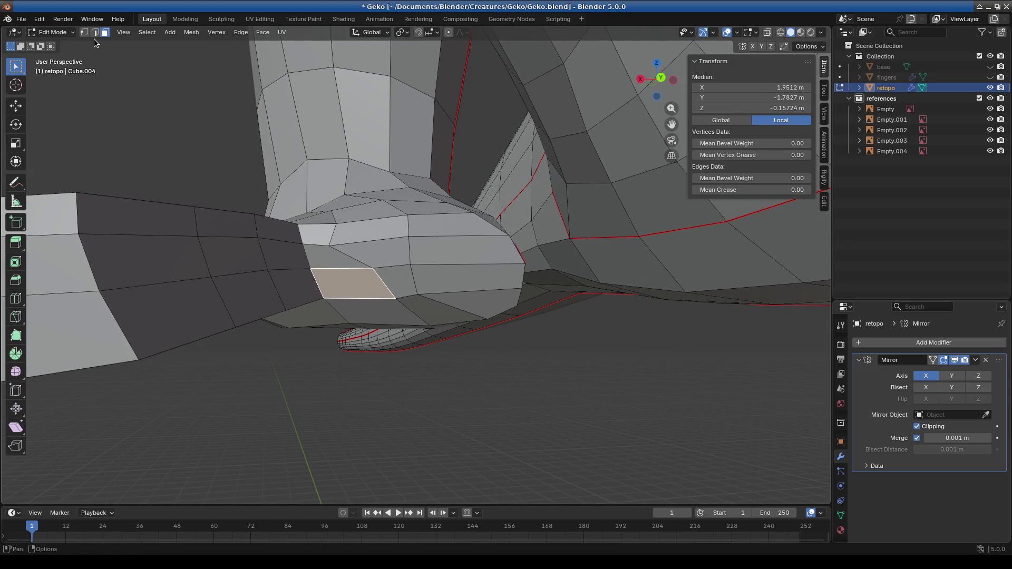
key(g)
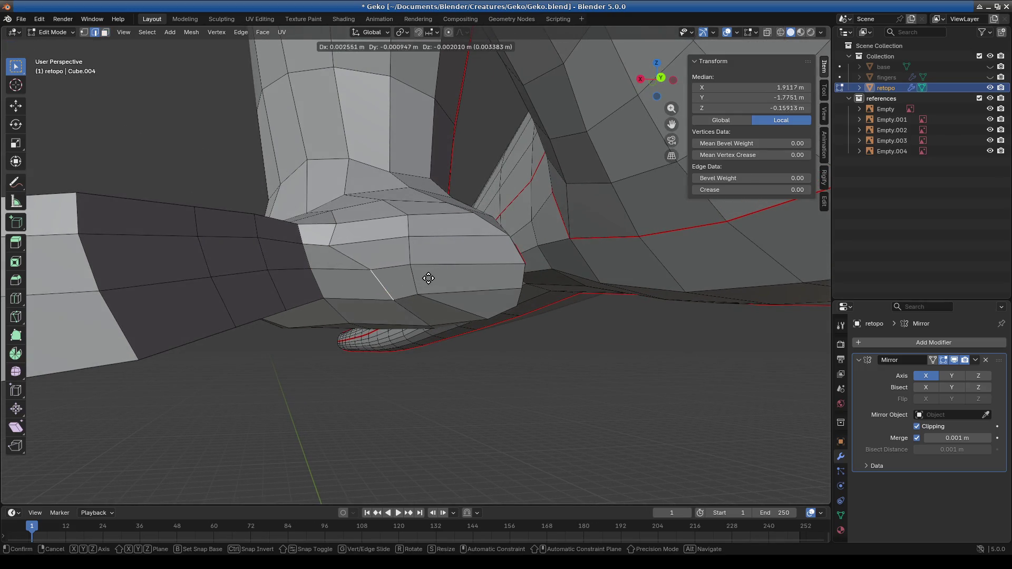
click(412, 281)
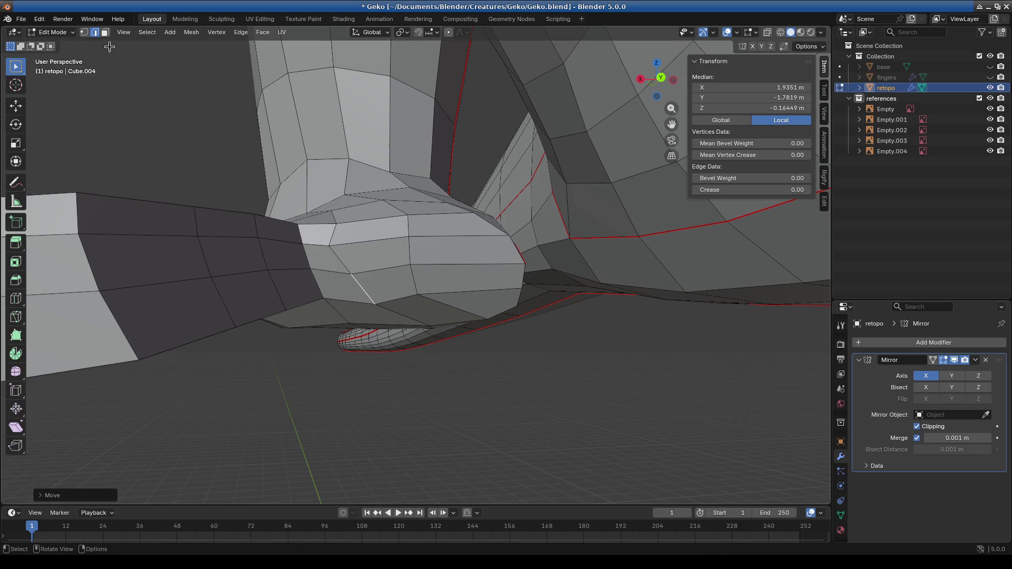
Step: Move the vertices at the heel of the hand into place
drag(329, 240, 372, 258)
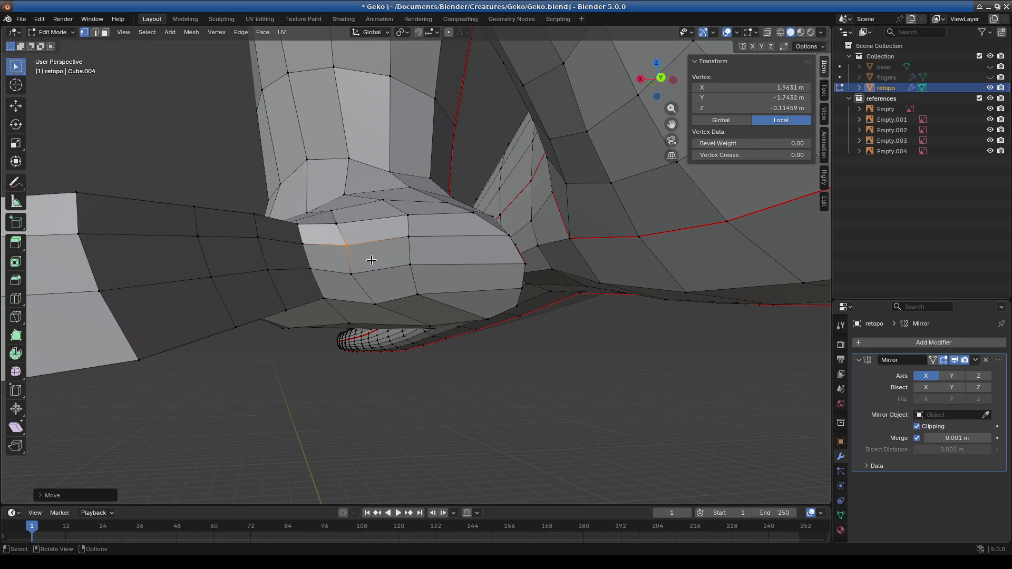
key(g)
alt+middle_drag(381, 315, 420, 305)
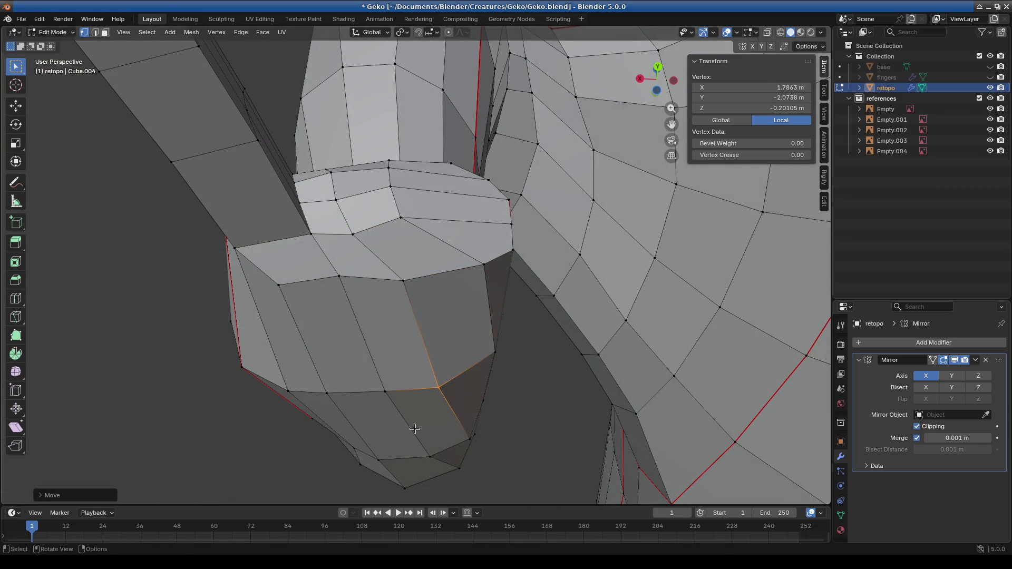
click(429, 464)
drag(375, 462, 367, 456)
scroll(427, 337, down, 1)
scroll(427, 337, down, 3)
mouse_move(427, 337)
middle_down()
mouse_move(437, 295)
mouse_move(303, 199)
middle_up()
key(alt+a)
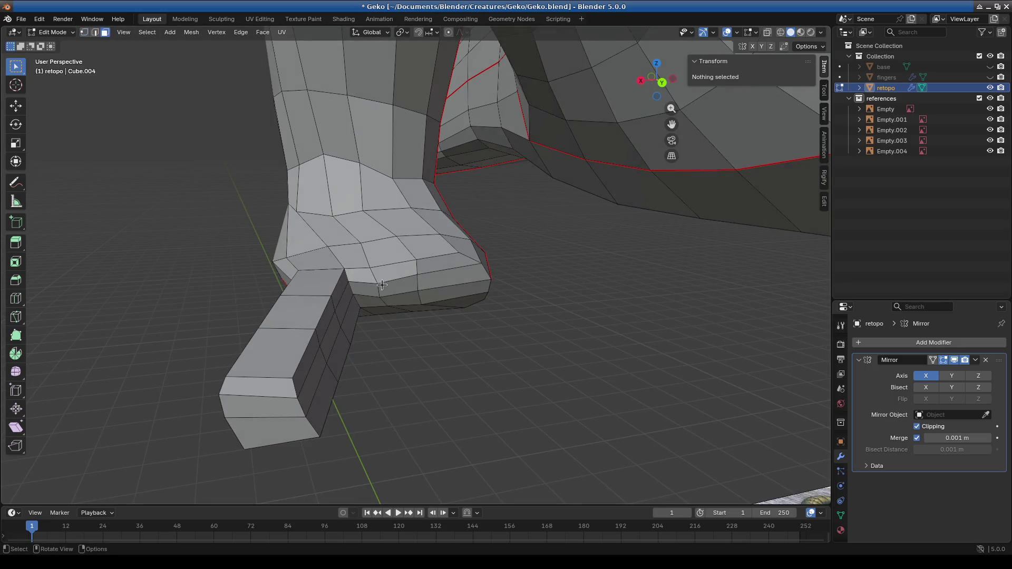
scroll(389, 283, up, 1)
Step: Extrude the side edge of the hand three times into a new finger stub
click(389, 288)
mouse_move(389, 288)
middle_down()
mouse_move(422, 327)
mouse_move(532, 371)
mouse_move(558, 364)
middle_up()
key(r)
key(Escape)
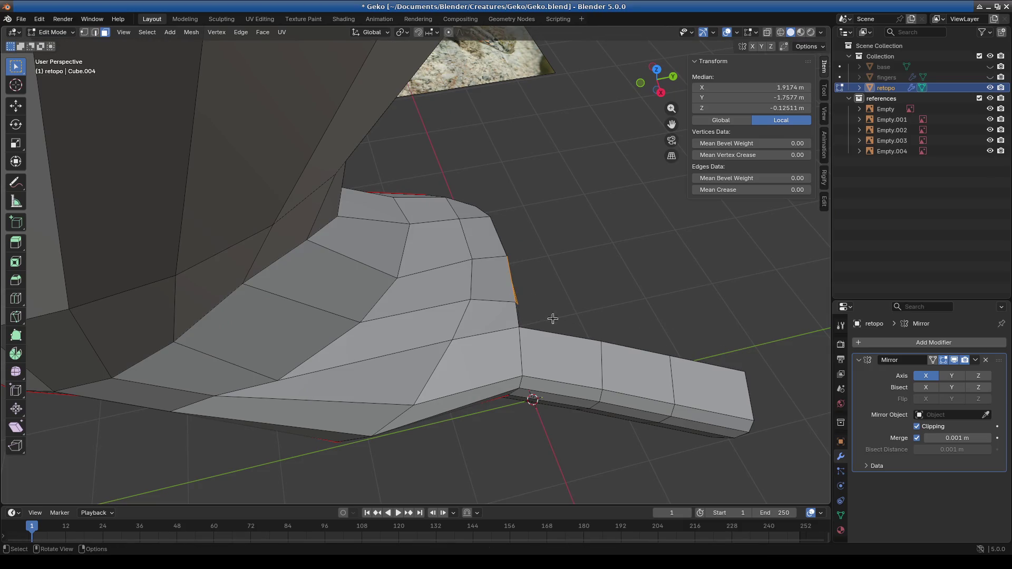
key(e)
click(583, 306)
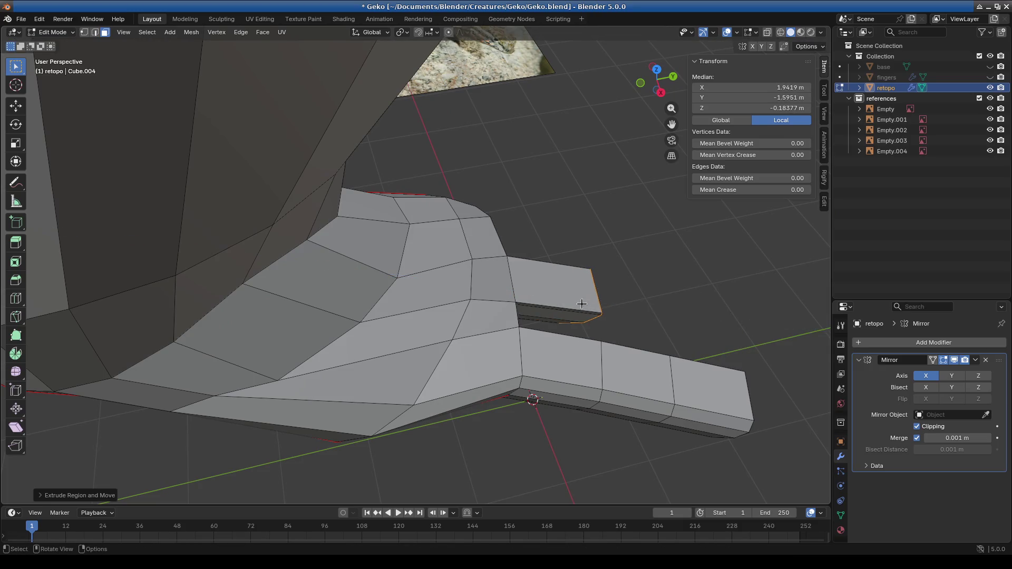
key(e)
click(663, 312)
key(e)
click(743, 318)
mouse_move(744, 319)
middle_down()
mouse_move(570, 300)
mouse_move(508, 355)
mouse_move(403, 208)
mouse_move(391, 130)
mouse_move(398, 205)
mouse_move(403, 180)
middle_up()
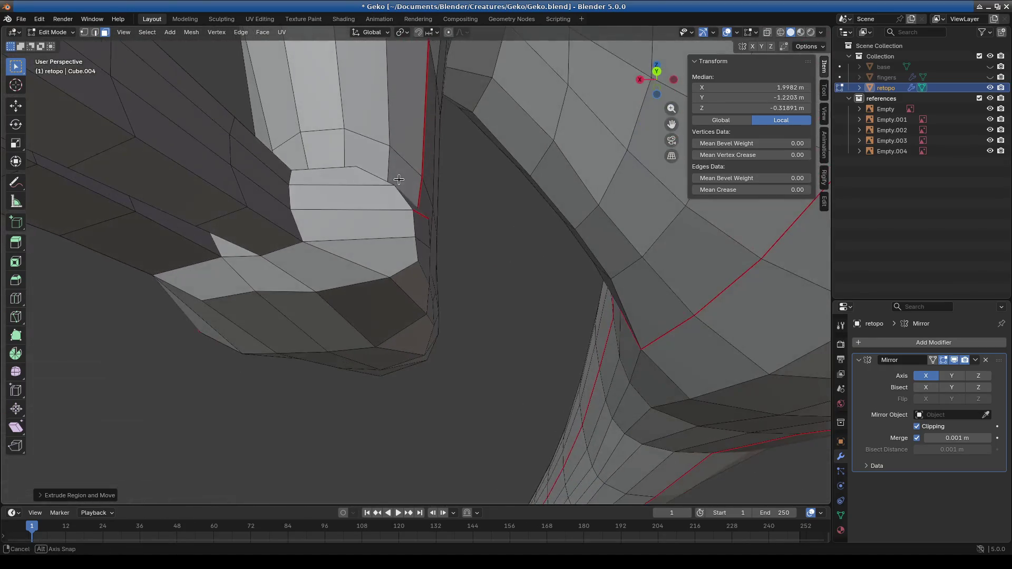
scroll(380, 264, up, 5)
shift+middle_drag(402, 290, 114, 36)
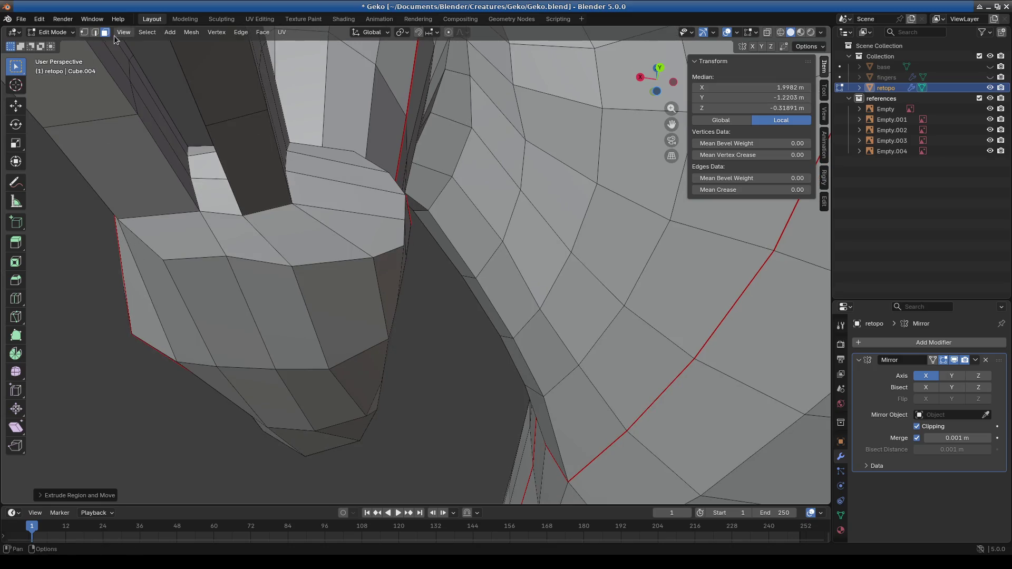
Step: Drag several palm vertices left and up into place around the new finger's base
drag(300, 278, 219, 271)
drag(336, 380, 334, 374)
click(282, 382)
drag(384, 266, 321, 264)
key(alt+a)
middle_drag(380, 336, 381, 336)
mouse_move(531, 286)
mouse_down()
mouse_move(549, 332)
mouse_move(543, 347)
mouse_up()
mouse_move(503, 283)
middle_down()
mouse_move(533, 339)
mouse_move(384, 217)
mouse_move(360, 225)
mouse_move(375, 179)
mouse_move(409, 194)
mouse_move(384, 188)
mouse_move(386, 225)
mouse_move(377, 192)
mouse_move(373, 201)
mouse_move(384, 140)
mouse_move(480, 255)
mouse_move(432, 216)
middle_up()
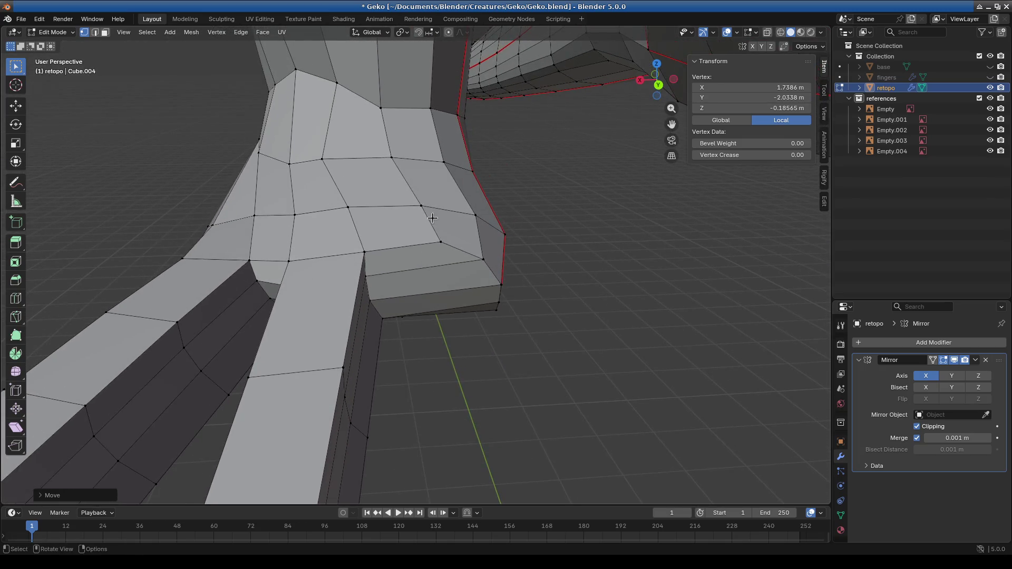
Step: Rip the vertex at the stub's base with V and pull it outward
key(g)
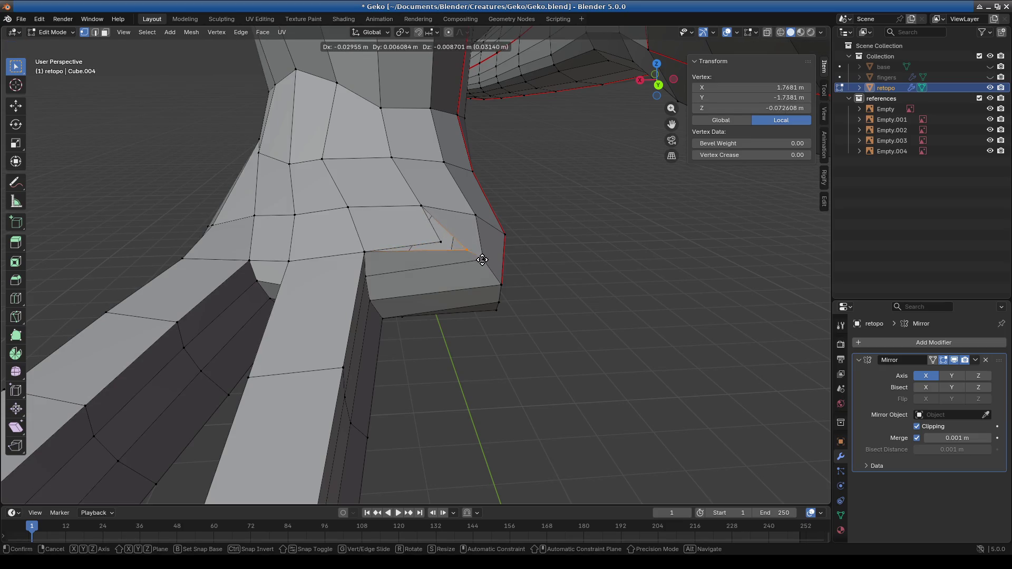
right_click(479, 254)
key(v)
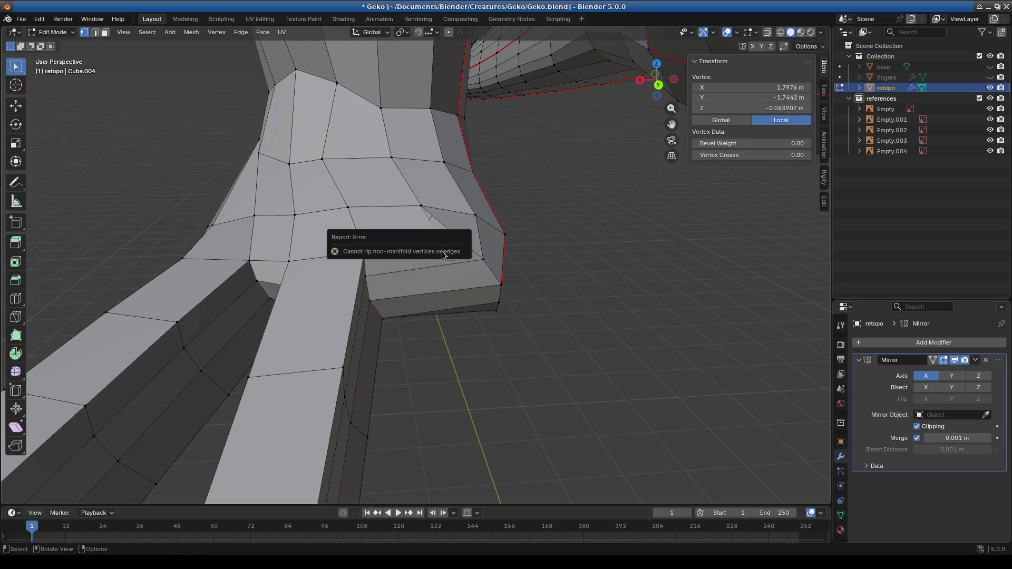
key(g)
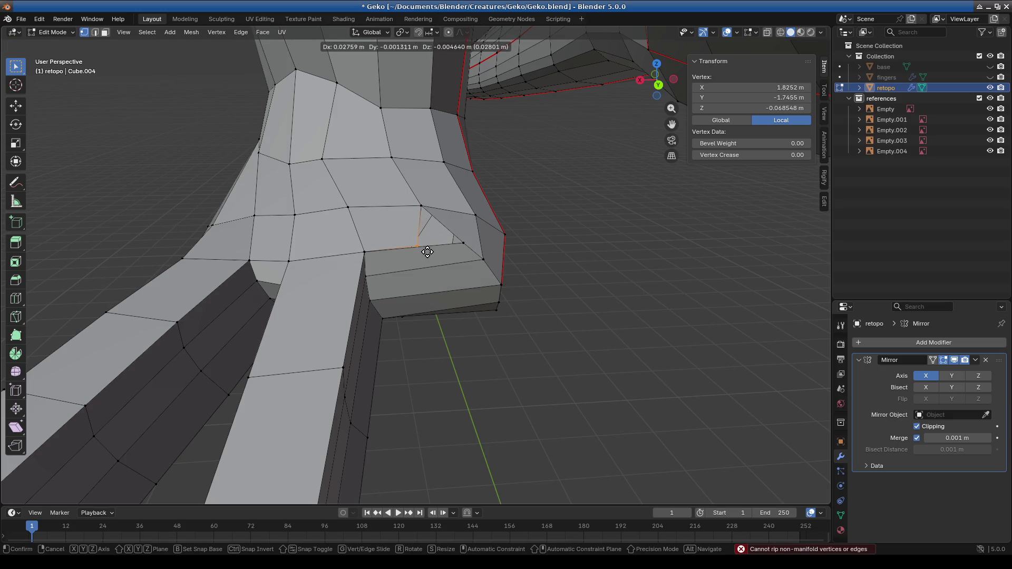
click(441, 252)
mouse_move(440, 252)
middle_down()
mouse_move(436, 300)
mouse_move(403, 264)
mouse_move(384, 362)
mouse_move(421, 356)
mouse_move(414, 387)
mouse_move(441, 384)
mouse_move(377, 398)
mouse_move(425, 310)
middle_up()
scroll(402, 265, up, 4)
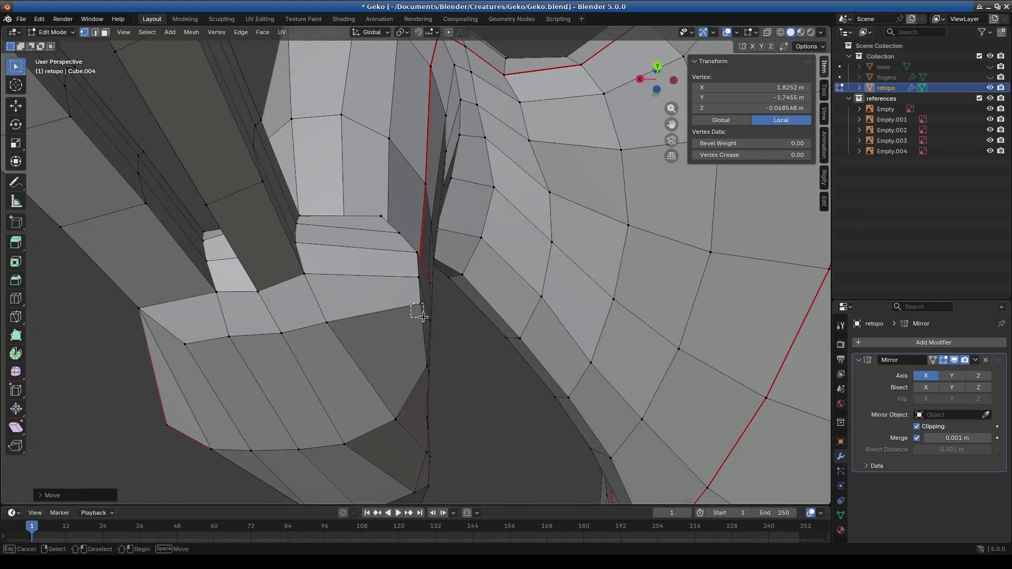
Step: Move the ripped vertex further and shift it left under the hand
key(g)
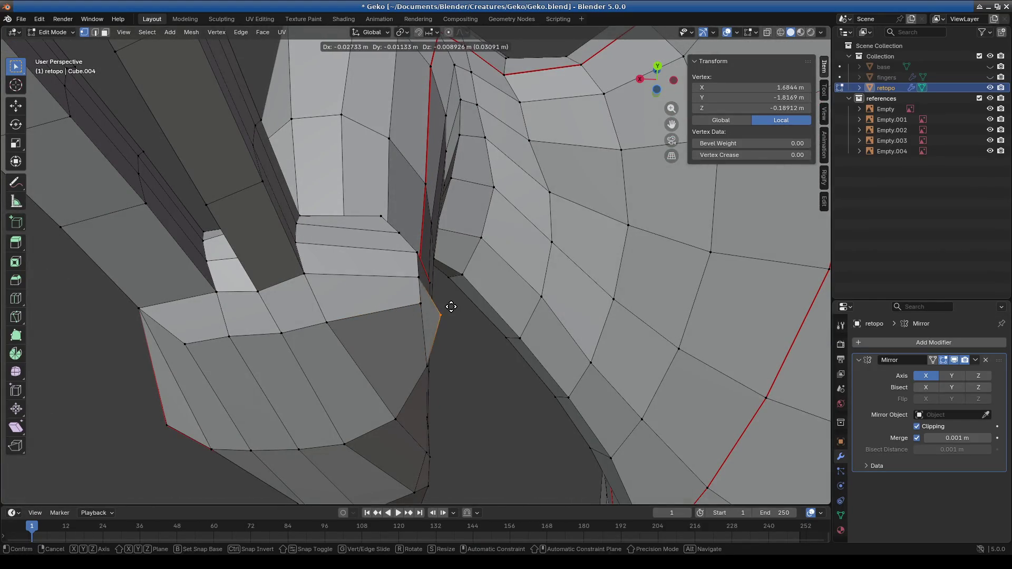
click(440, 297)
mouse_move(441, 290)
middle_down()
mouse_move(441, 339)
mouse_move(474, 323)
mouse_move(471, 304)
mouse_move(406, 311)
mouse_move(393, 324)
mouse_move(420, 300)
mouse_move(414, 316)
mouse_move(424, 369)
middle_up()
key(g)
click(386, 310)
mouse_move(313, 174)
middle_down()
mouse_move(316, 199)
mouse_move(305, 140)
mouse_move(390, 370)
mouse_move(337, 318)
mouse_move(225, 249)
mouse_move(330, 273)
mouse_move(334, 312)
mouse_move(336, 288)
middle_up()
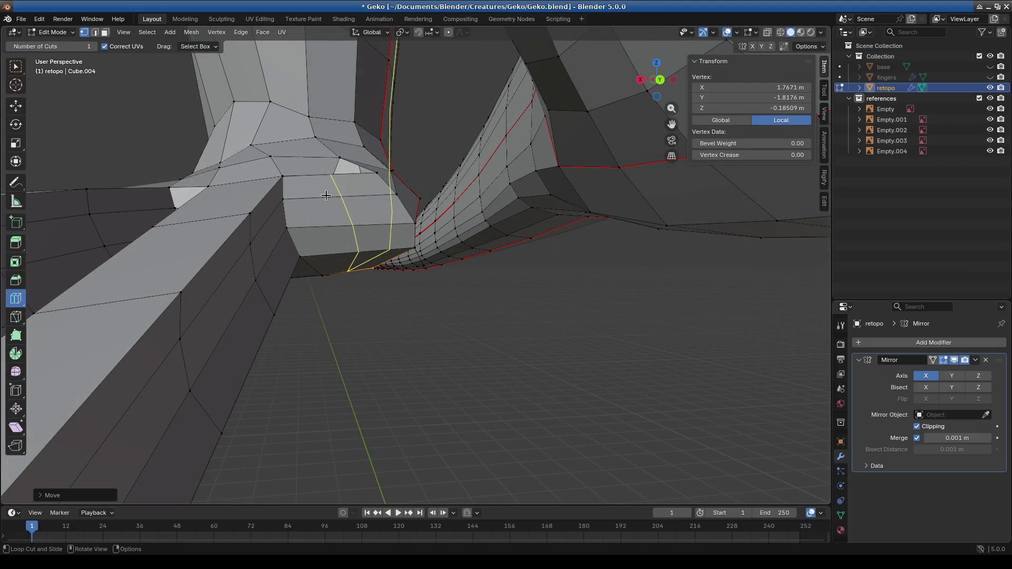
Step: Place the ripped vertex and reposition a vertex beneath the foot
scroll(330, 189, up, 5)
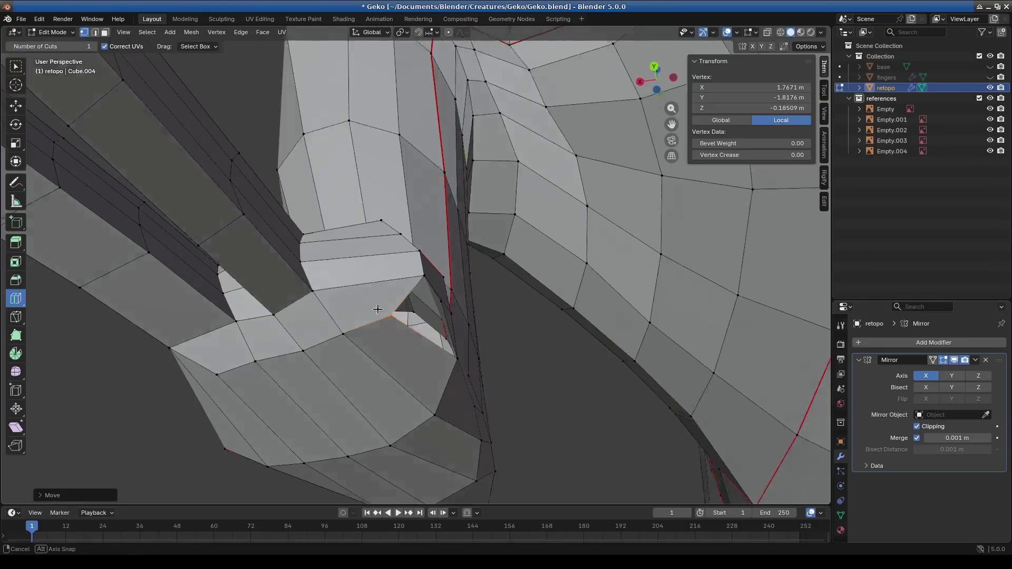
scroll(377, 333, down, 5)
mouse_move(377, 334)
middle_down()
mouse_move(350, 278)
mouse_move(334, 274)
mouse_move(332, 227)
mouse_move(278, 134)
mouse_move(425, 301)
mouse_move(43, 78)
middle_up()
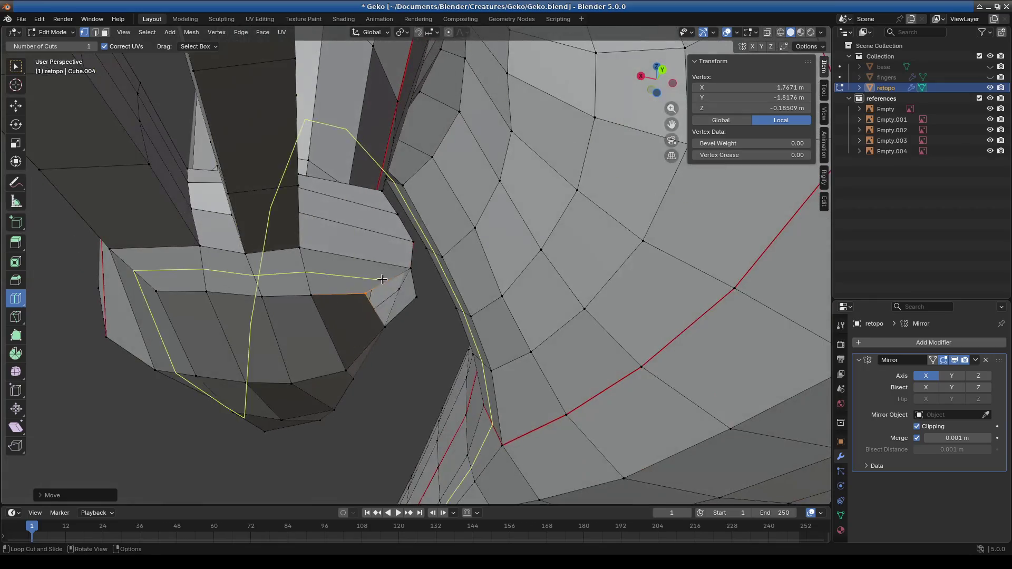
click(19, 68)
click(375, 300)
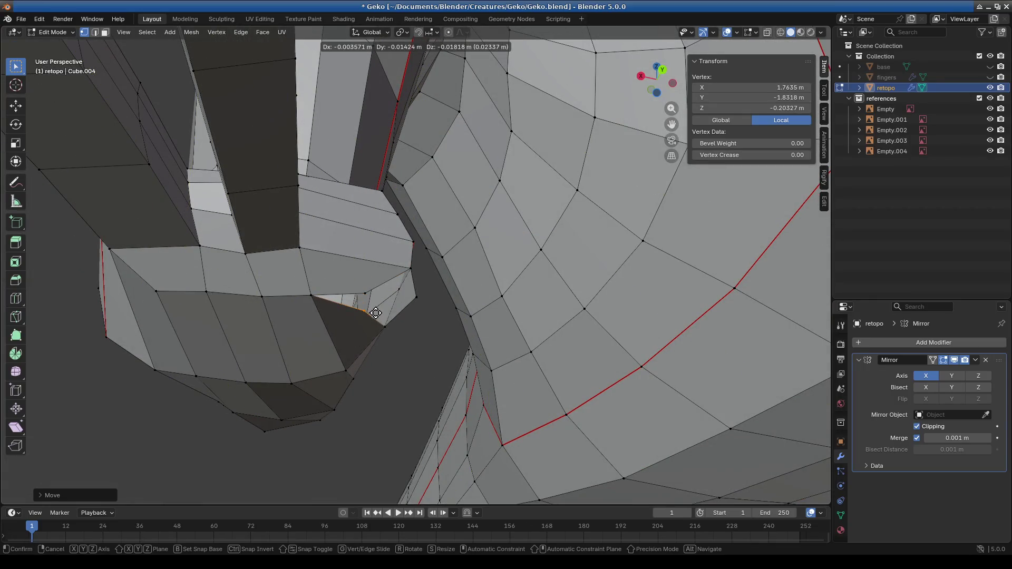
mouse_move(375, 308)
middle_down()
mouse_move(370, 340)
mouse_move(346, 282)
mouse_move(377, 290)
middle_up()
mouse_move(343, 255)
middle_down()
mouse_move(378, 290)
mouse_move(406, 261)
mouse_move(391, 294)
mouse_move(217, 248)
middle_up()
key(g)
click(429, 257)
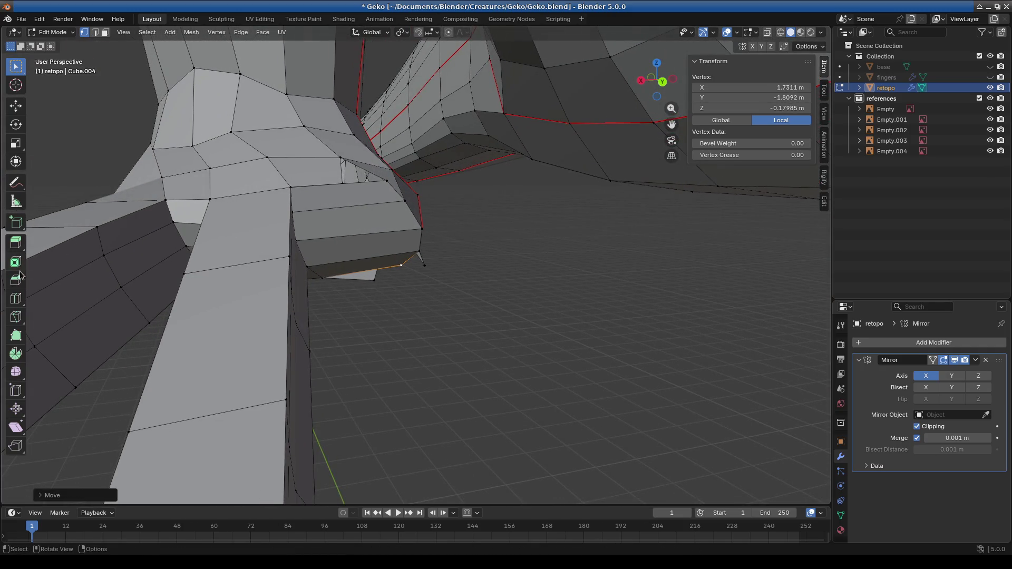
Step: Cut an edge loop across the foot's bottom face and merge a vertex on it
click(17, 300)
click(351, 232)
mouse_move(351, 232)
middle_down()
mouse_move(403, 310)
mouse_move(353, 261)
middle_up()
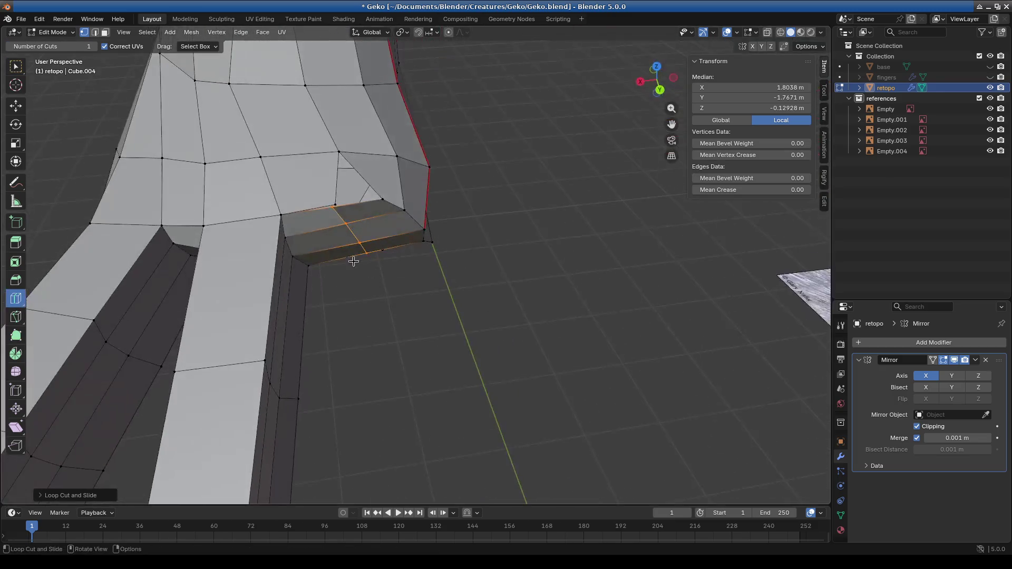
click(336, 212)
key(m)
click(364, 199)
middle_drag(375, 228, 388, 303)
Step: Reposition a stray vertex on the foot and merge it with its neighbour
click(393, 341)
mouse_move(393, 341)
middle_down()
mouse_move(402, 354)
mouse_move(401, 341)
middle_up()
click(398, 333)
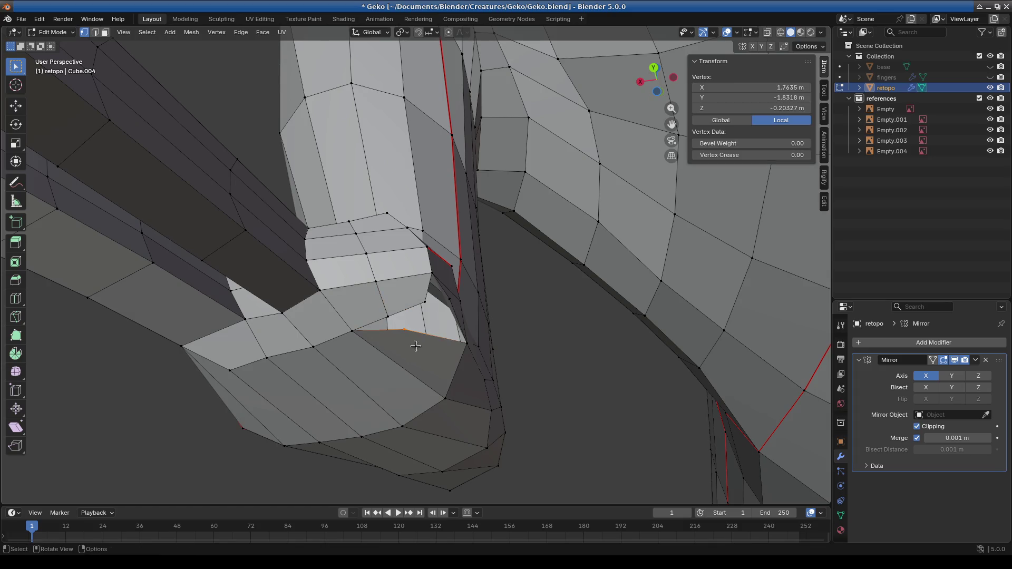
key(m)
key(Escape)
key(g)
click(403, 331)
mouse_move(412, 327)
middle_down()
mouse_move(429, 378)
mouse_move(410, 286)
mouse_move(409, 334)
mouse_move(364, 227)
mouse_move(367, 258)
middle_up()
key(m)
click(425, 343)
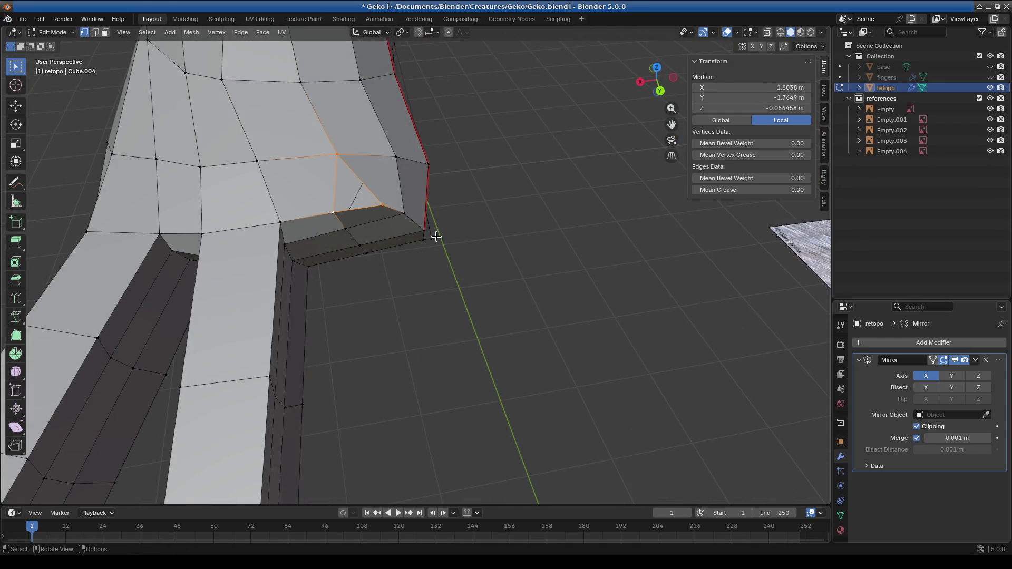
Step: Move another palm vertex and merge it into its neighbour
mouse_move(439, 241)
middle_down()
mouse_move(378, 249)
mouse_move(443, 348)
mouse_move(498, 290)
mouse_move(585, 285)
mouse_move(575, 291)
middle_up()
click(476, 330)
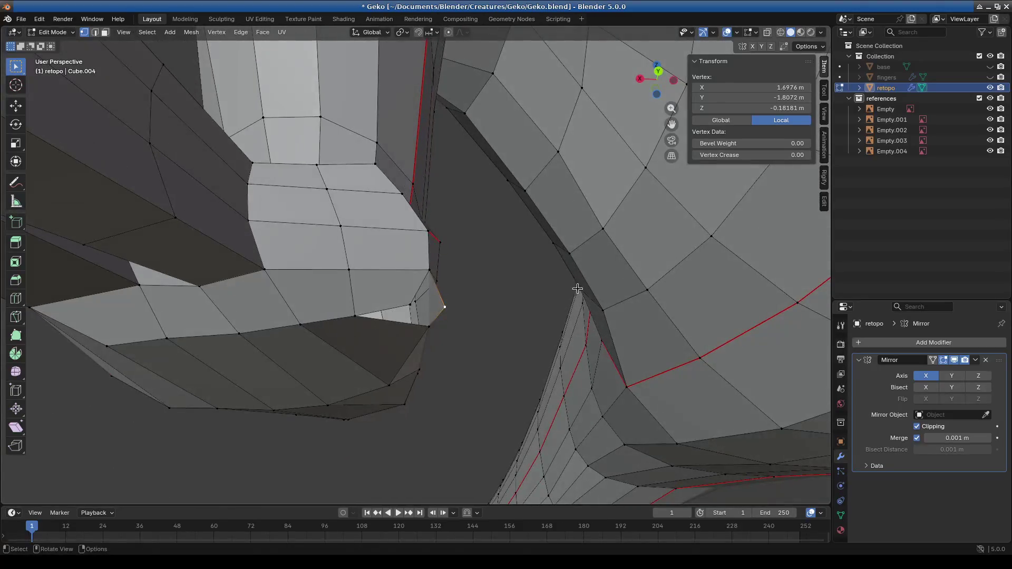
key(g)
click(544, 287)
mouse_move(404, 303)
middle_down()
mouse_move(448, 354)
mouse_move(375, 307)
middle_up()
key(m)
click(430, 329)
Step: Select two more side-face vertices and move them to reshape the face
shift+click(447, 346)
shift+click(454, 358)
mouse_move(454, 359)
middle_down()
mouse_move(425, 373)
mouse_move(468, 357)
middle_up()
mouse_move(461, 344)
middle_down()
mouse_move(494, 292)
mouse_move(474, 321)
mouse_move(389, 334)
mouse_move(395, 262)
mouse_move(358, 226)
middle_up()
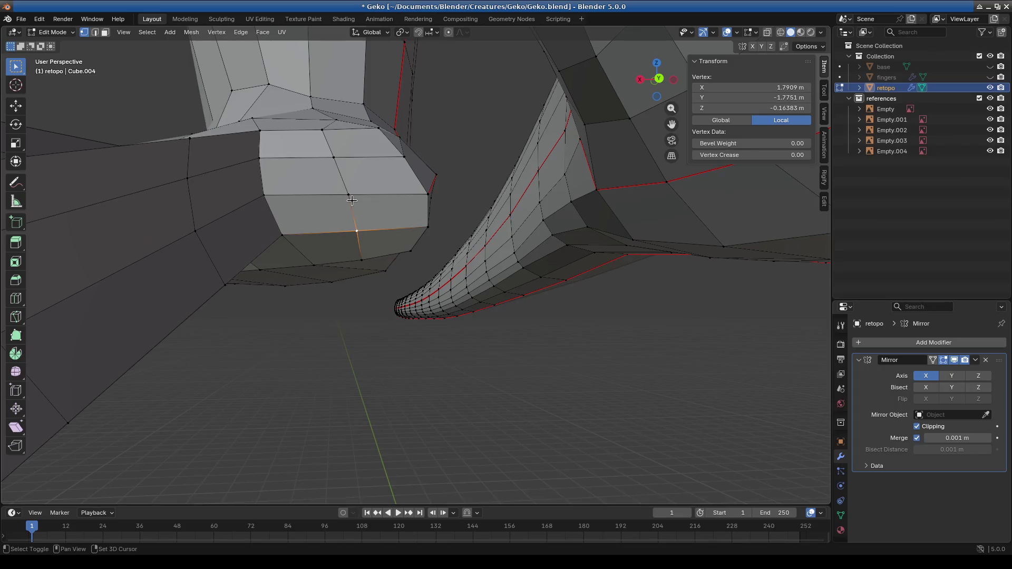
key(g)
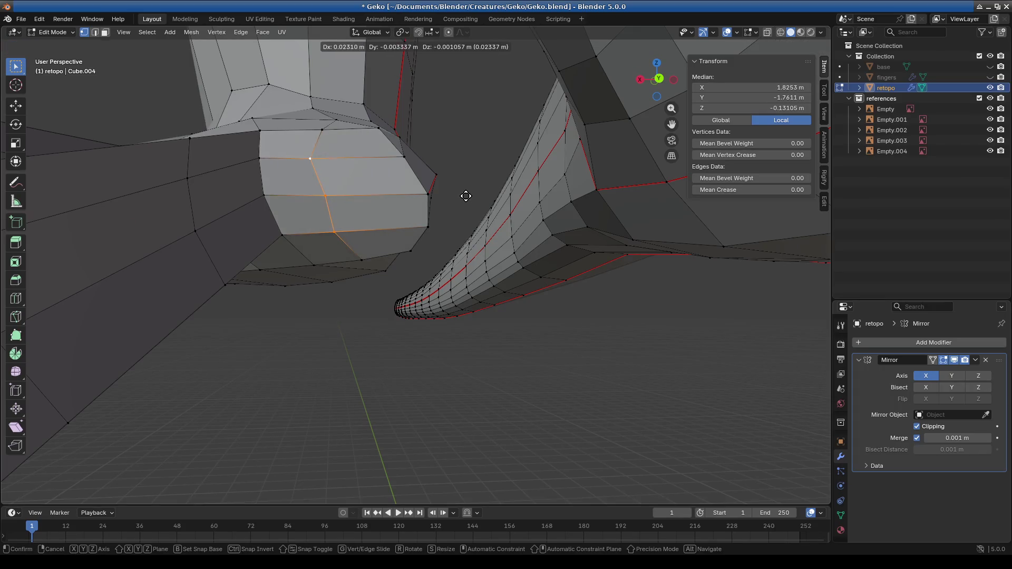
click(473, 197)
mouse_move(473, 197)
middle_down()
mouse_move(376, 196)
mouse_move(287, 131)
middle_up()
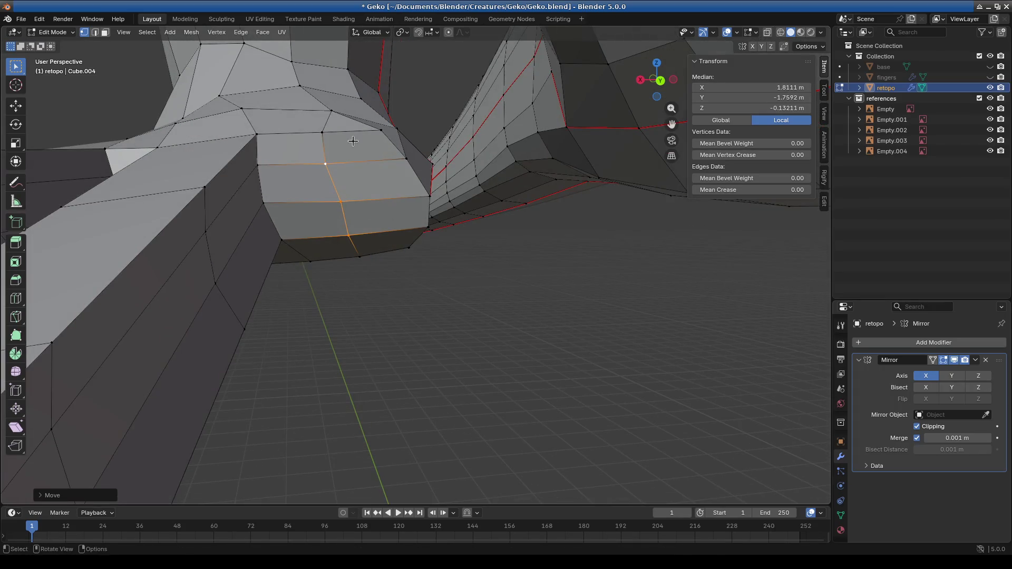
Step: Select the face at the palm's edge for the next finger
key(alt+a)
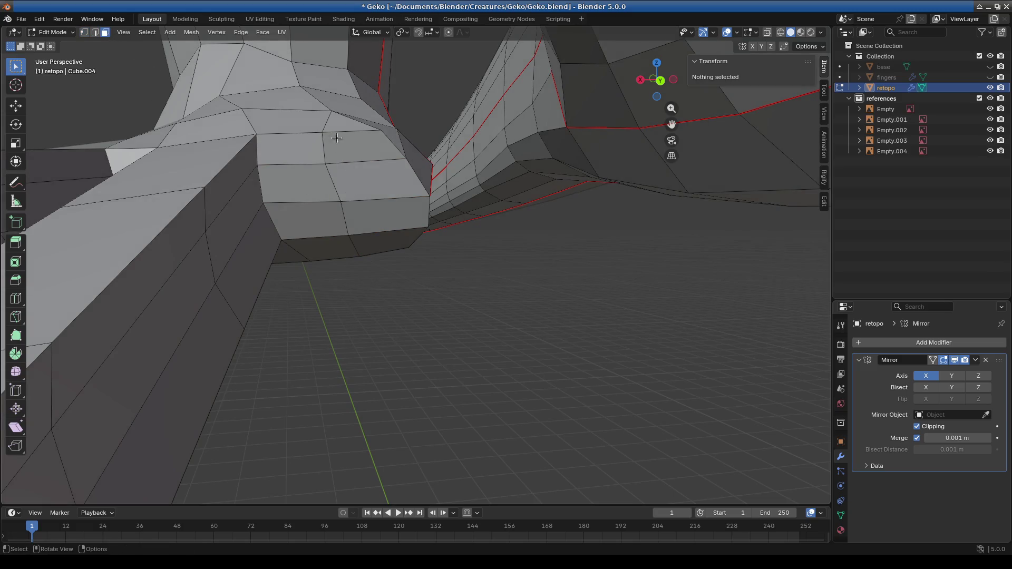
click(351, 141)
mouse_move(395, 221)
middle_down()
mouse_move(405, 276)
mouse_move(508, 355)
mouse_move(522, 341)
mouse_move(391, 337)
mouse_move(368, 319)
middle_up()
Step: Extrude the palm-edge face twice into a two-segment finger
key(e)
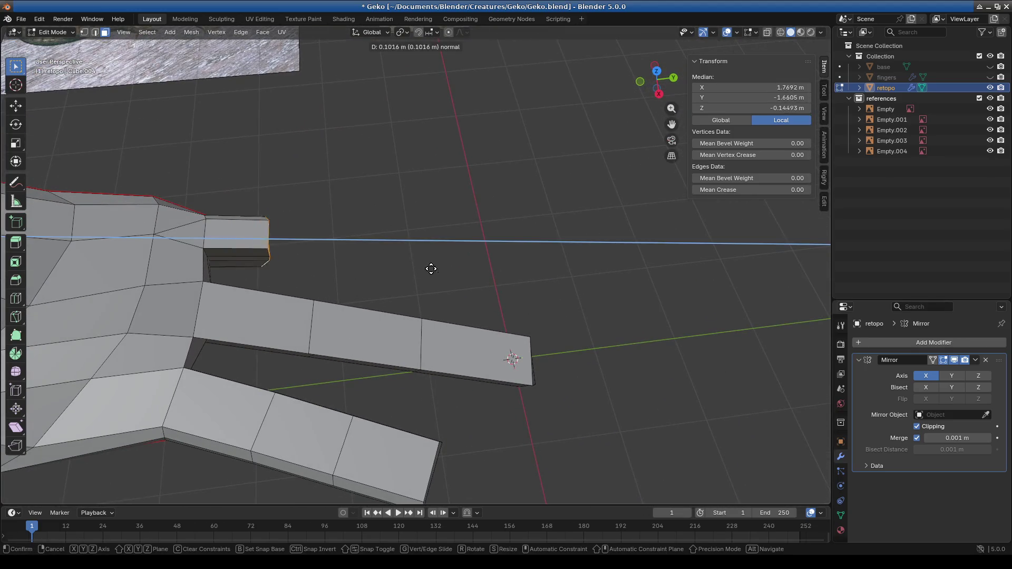
click(466, 271)
key(e)
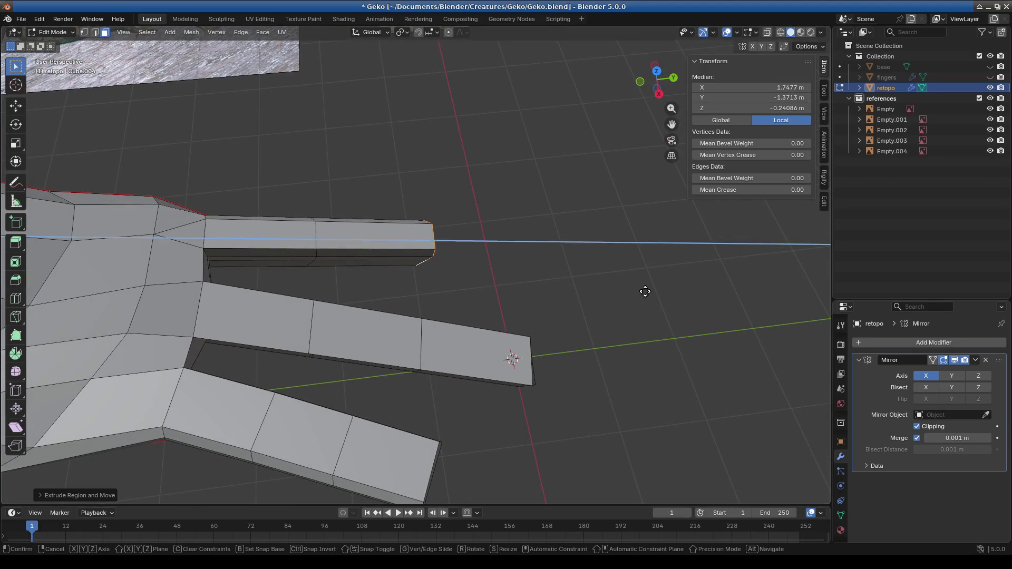
click(670, 295)
middle_drag(670, 295, 454, 264)
Step: Shift the new finger's middle face loop back along the finger
alt+click(495, 274)
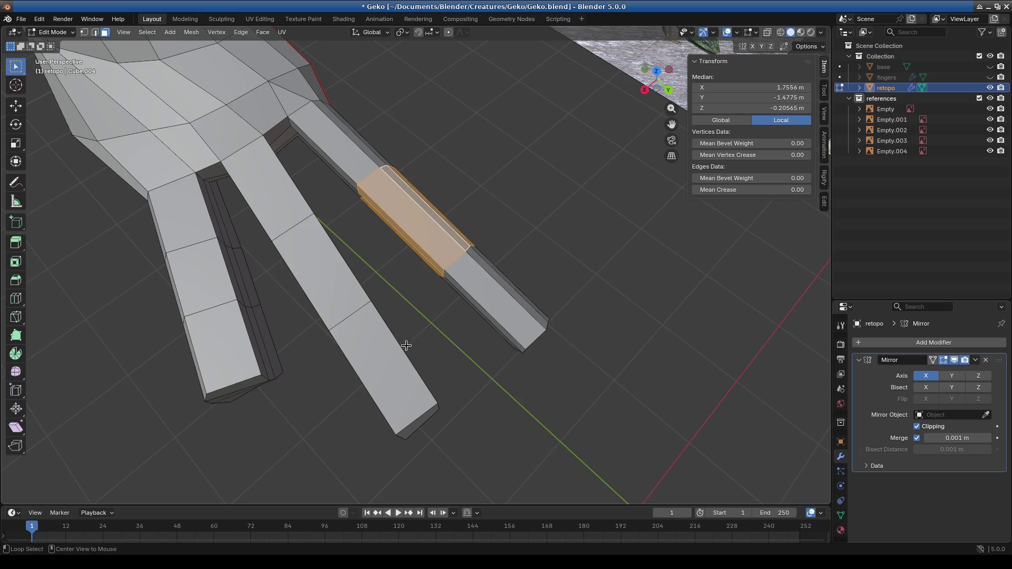
key(g)
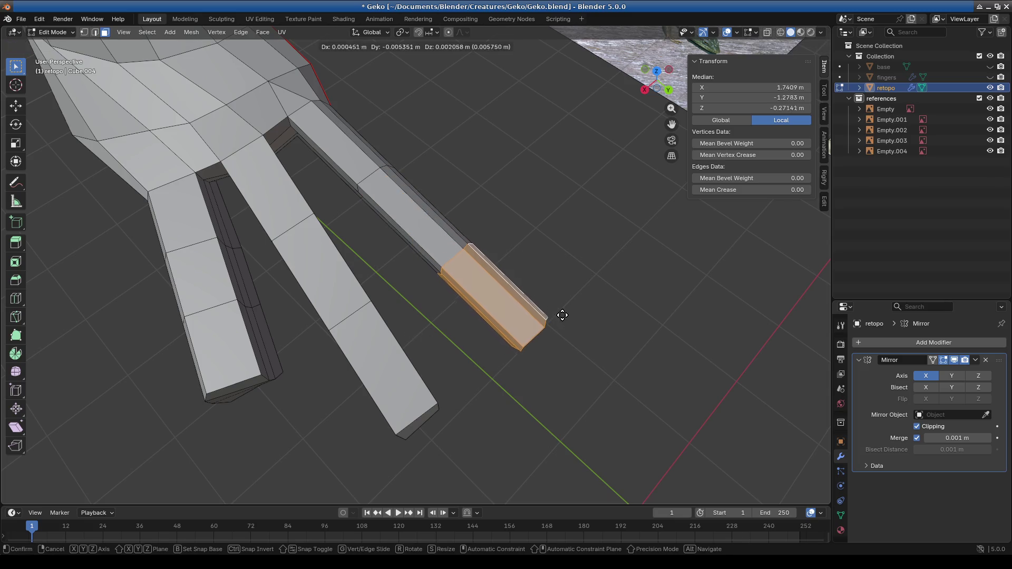
click(548, 299)
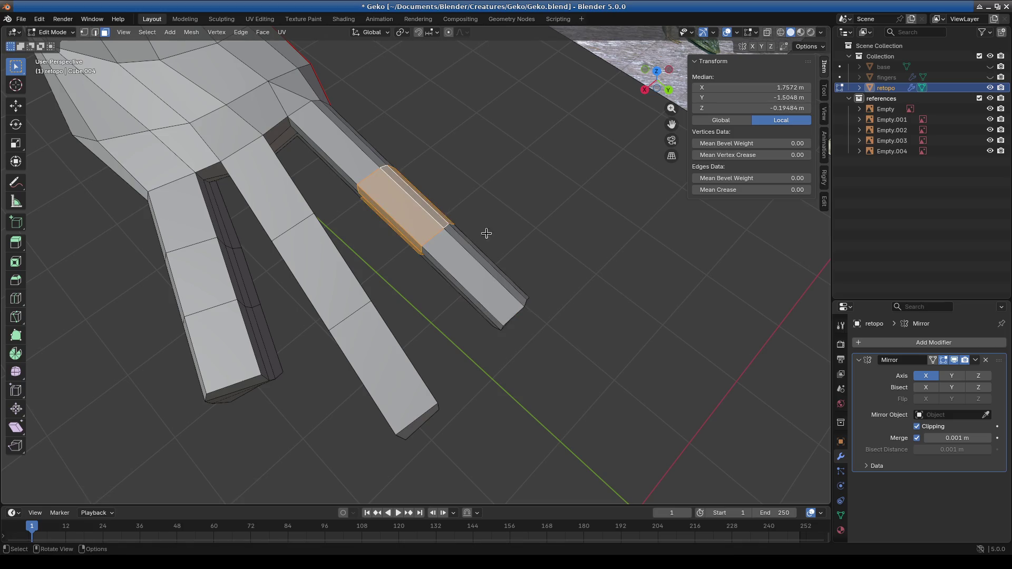
key(g)
click(365, 264)
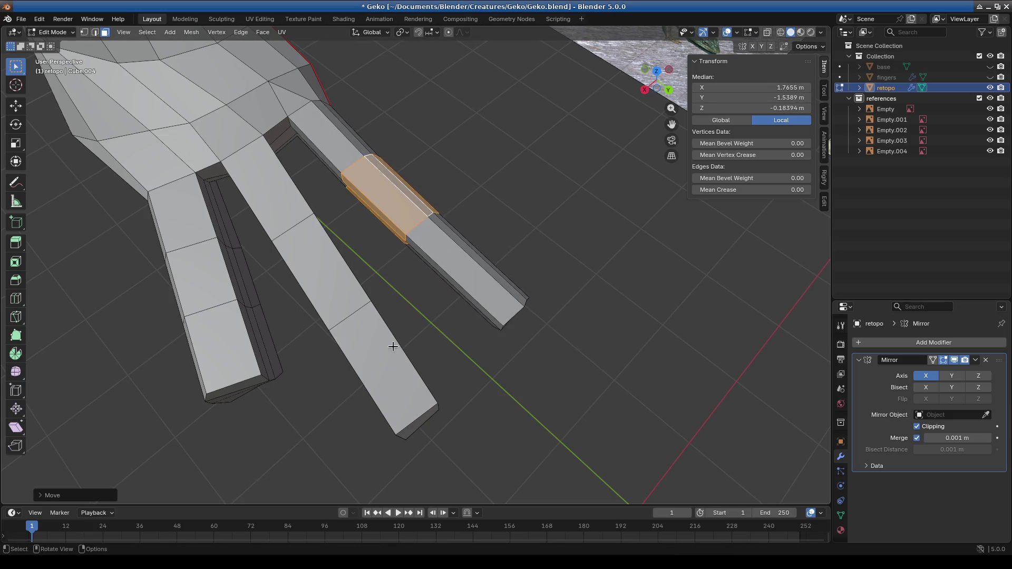
Step: Move and shrink the middle finger's tip face to taper it, then switch to wireframe
click(406, 364)
key(g)
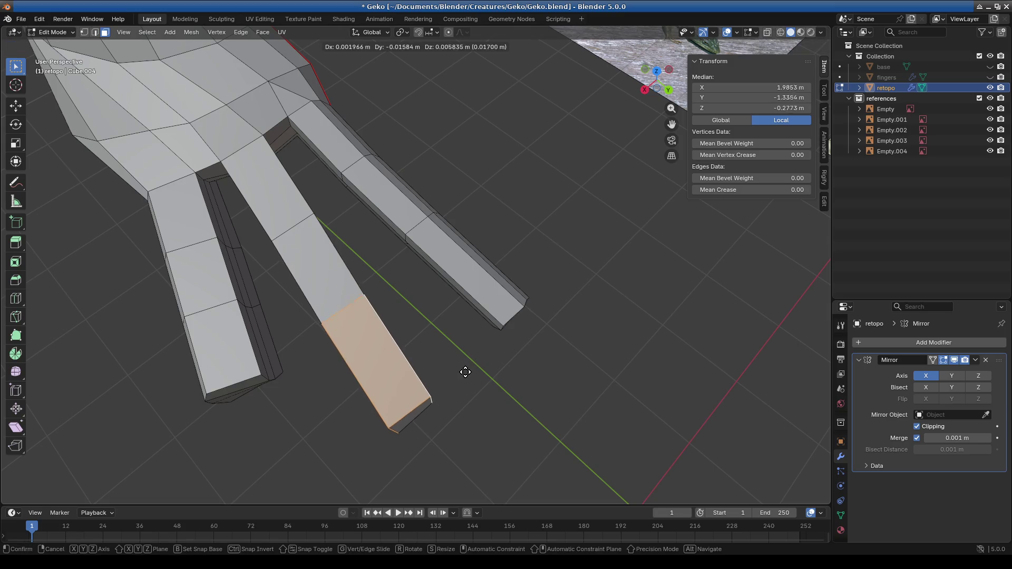
click(414, 352)
key(s)
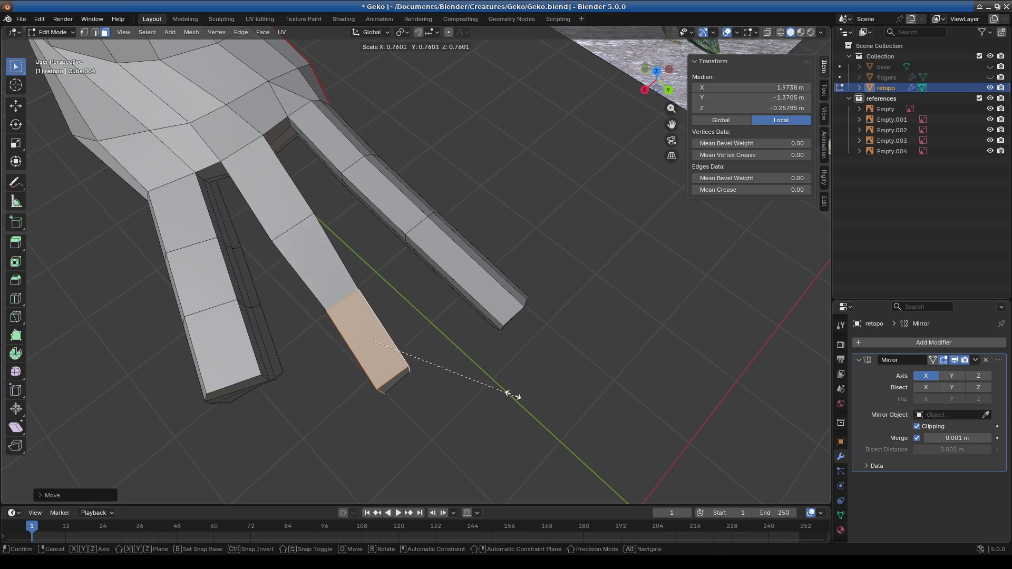
click(508, 389)
mouse_move(511, 388)
middle_down()
mouse_move(458, 389)
mouse_move(414, 269)
mouse_move(519, 276)
mouse_move(464, 377)
mouse_move(366, 337)
middle_up()
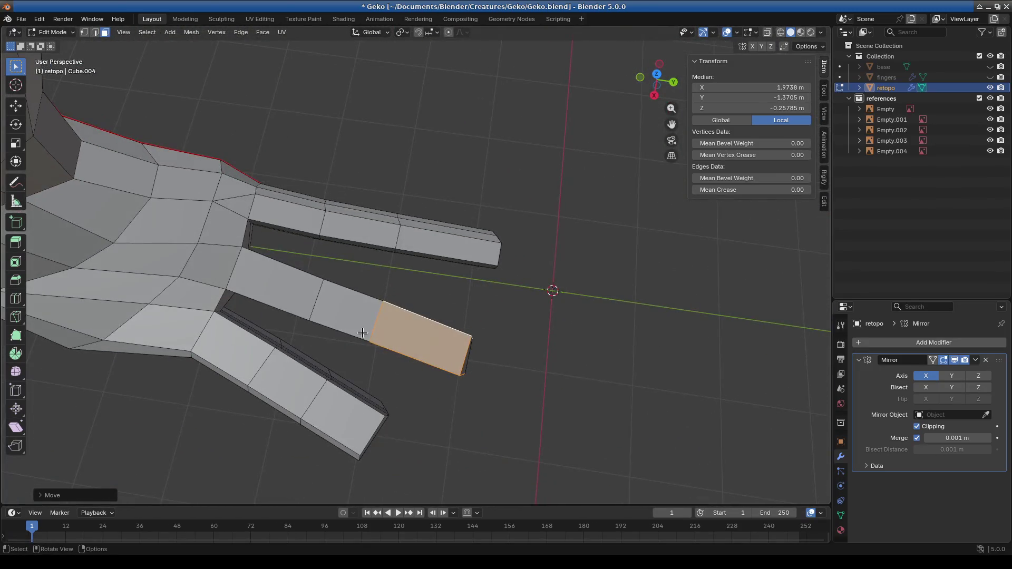
alt+click(284, 280)
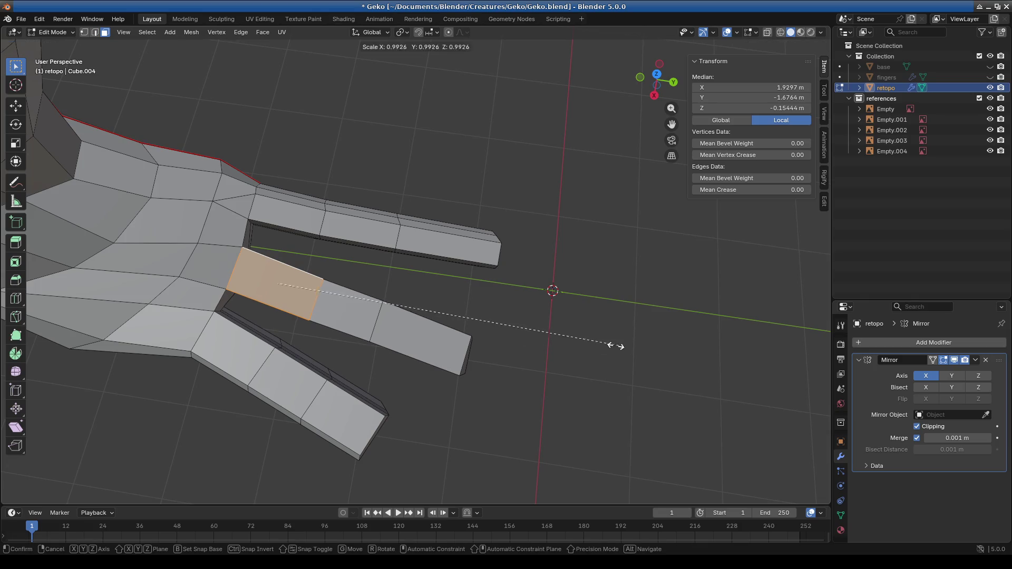
click(553, 336)
click(440, 327)
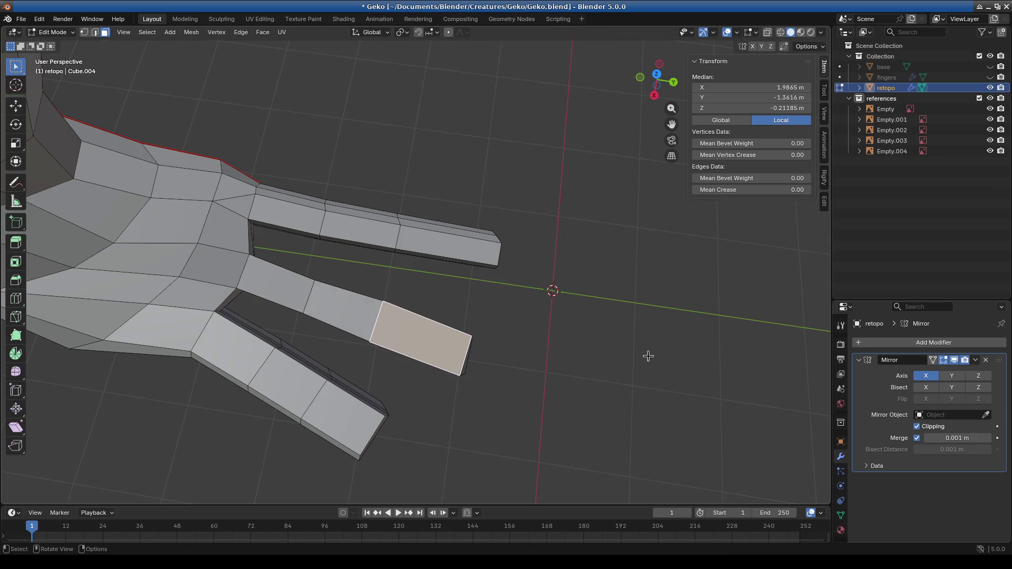
click(783, 33)
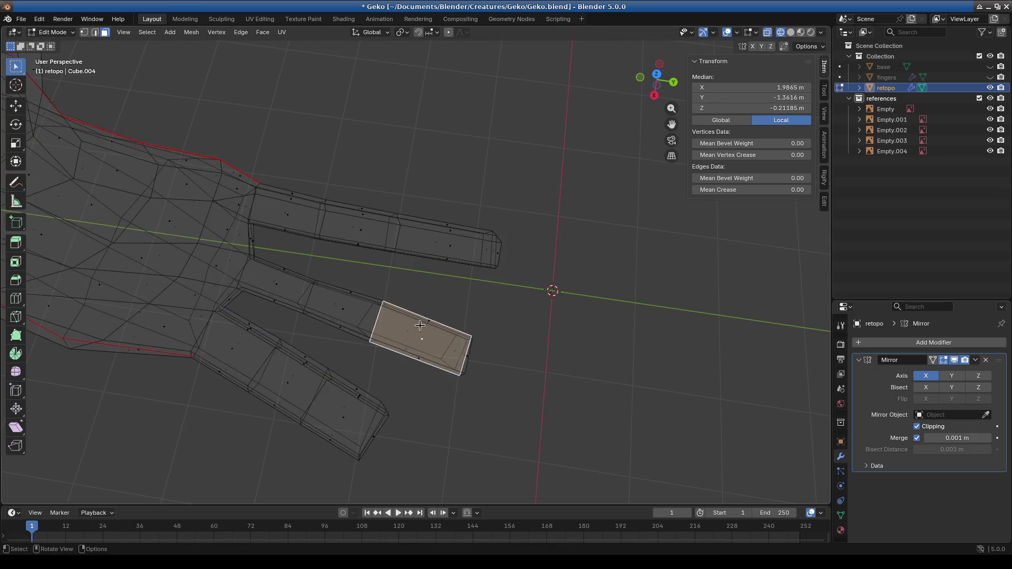
Step: Move and rotate the selected fingertip face to angle it
key(g)
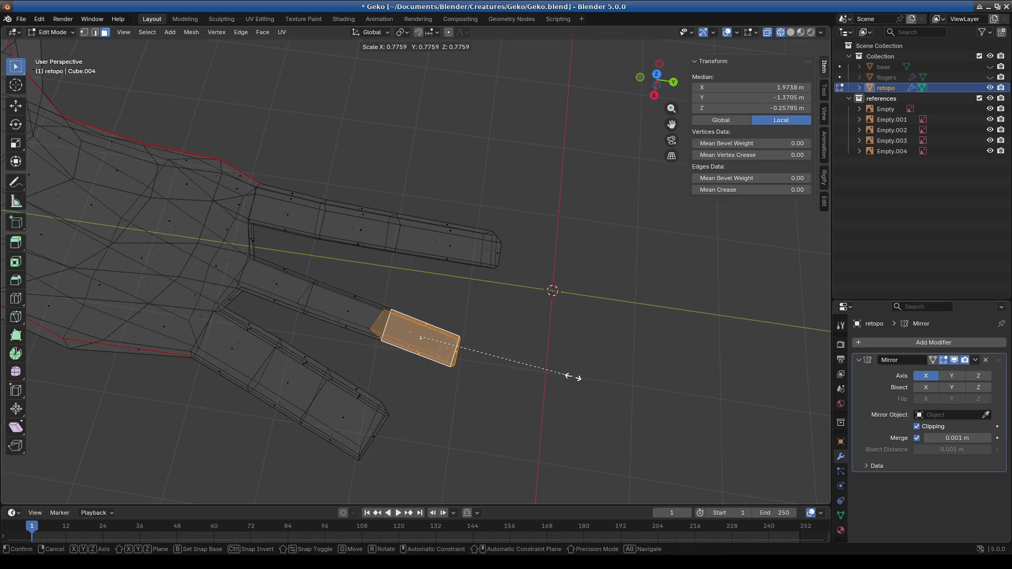
click(578, 377)
mouse_move(589, 372)
middle_down()
mouse_move(432, 299)
mouse_move(413, 219)
mouse_move(547, 248)
mouse_move(551, 237)
middle_up()
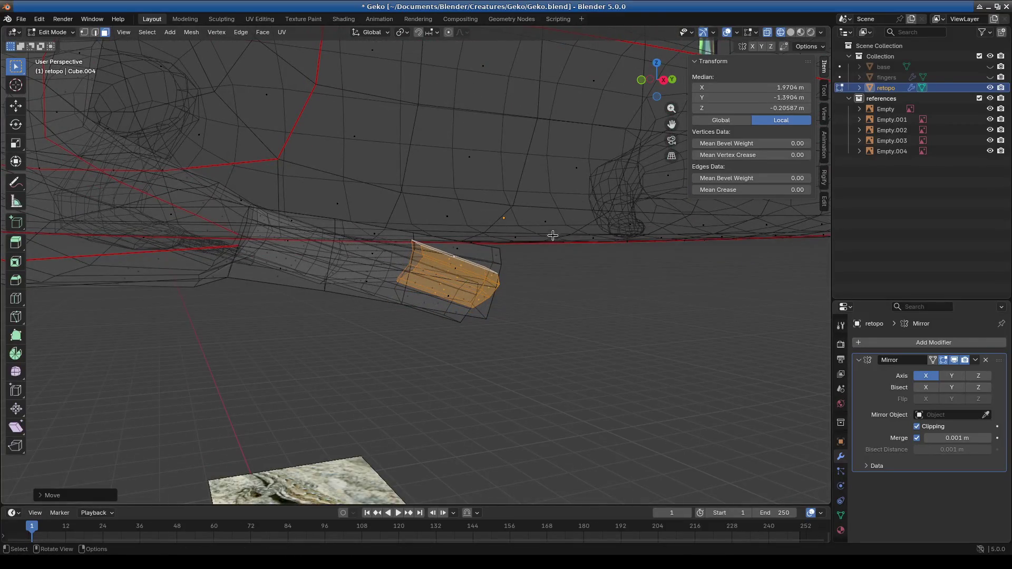
key(r)
click(631, 255)
mouse_move(630, 255)
middle_down()
mouse_move(580, 315)
mouse_move(360, 294)
middle_up()
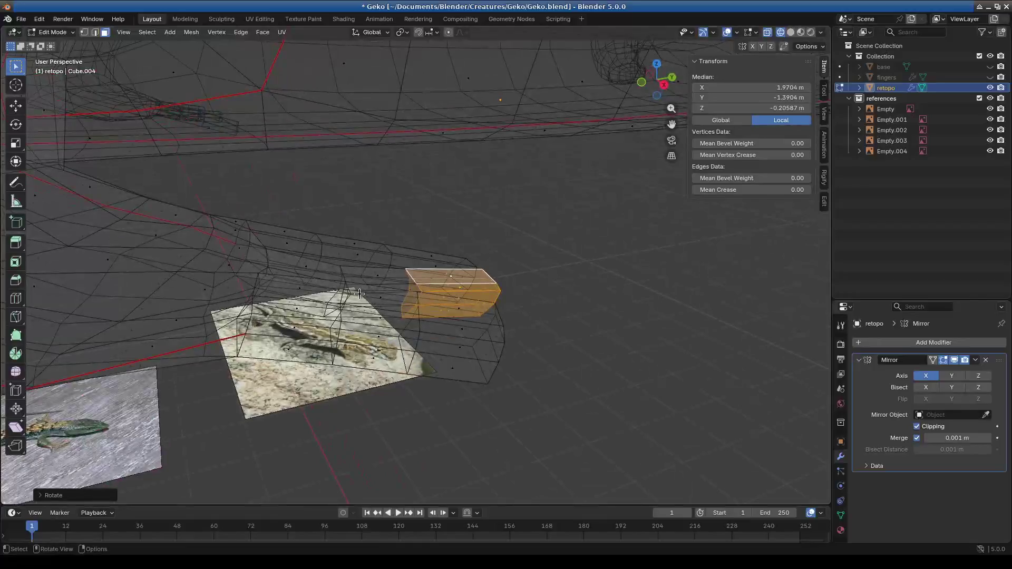
mouse_move(516, 299)
middle_down()
mouse_move(463, 199)
mouse_move(485, 187)
mouse_move(328, 244)
mouse_move(232, 237)
mouse_move(339, 259)
mouse_move(481, 339)
mouse_move(459, 335)
mouse_move(390, 270)
mouse_move(400, 285)
middle_up()
key(r)
click(491, 187)
Step: Move and scale the new finger block down to size
key(g)
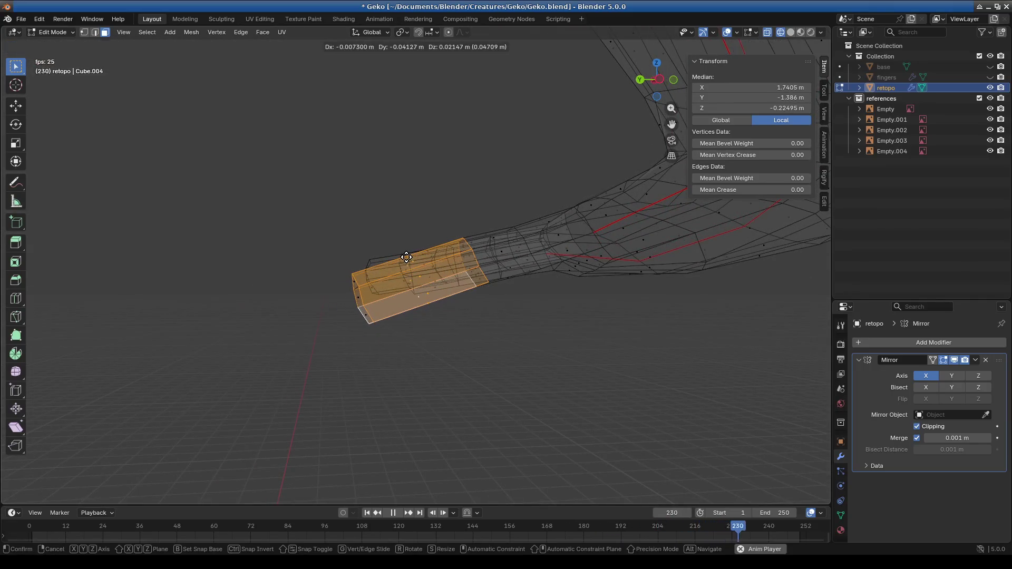
click(421, 300)
key(s)
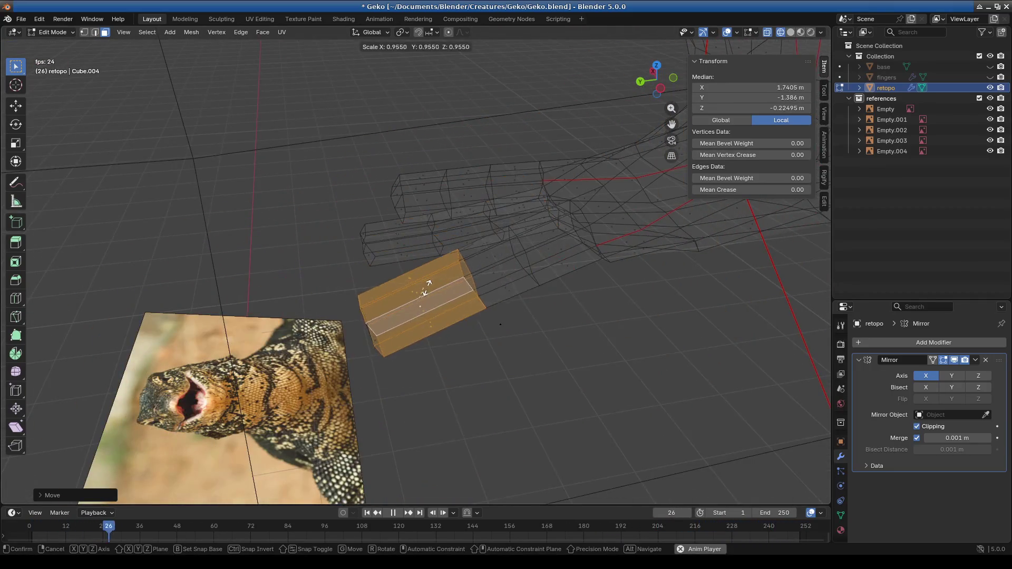
click(422, 292)
middle_drag(422, 293, 531, 322)
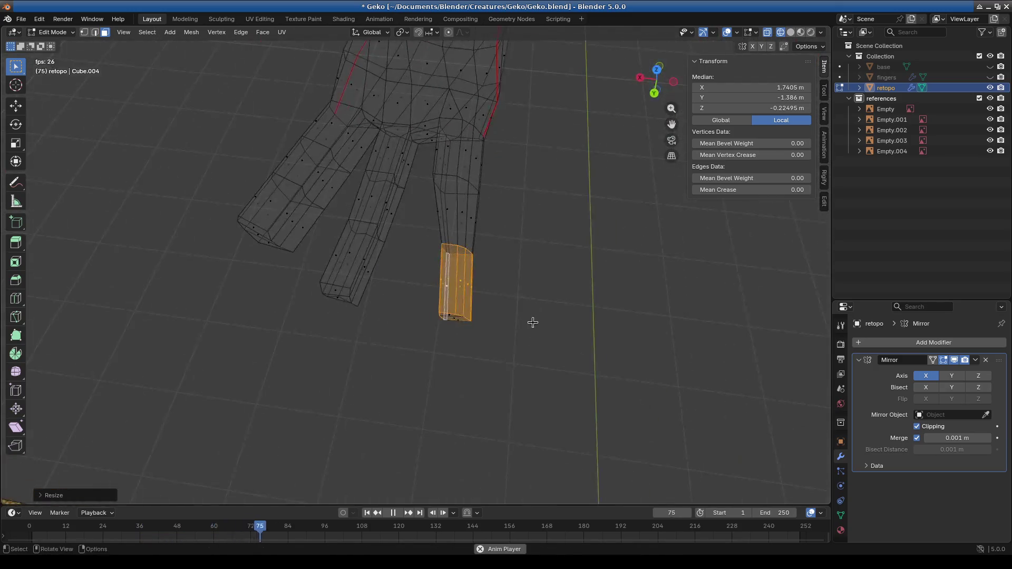
click(583, 276)
mouse_move(583, 276)
middle_down()
mouse_move(574, 309)
mouse_move(637, 318)
mouse_move(635, 292)
mouse_move(537, 321)
mouse_move(726, 229)
mouse_move(535, 258)
middle_up()
click(617, 281)
Step: Rotate, nudge and narrow the block along X so it sits beside the other fingers
key(r)
click(527, 211)
mouse_move(528, 211)
middle_down()
mouse_move(603, 234)
mouse_move(624, 305)
middle_up()
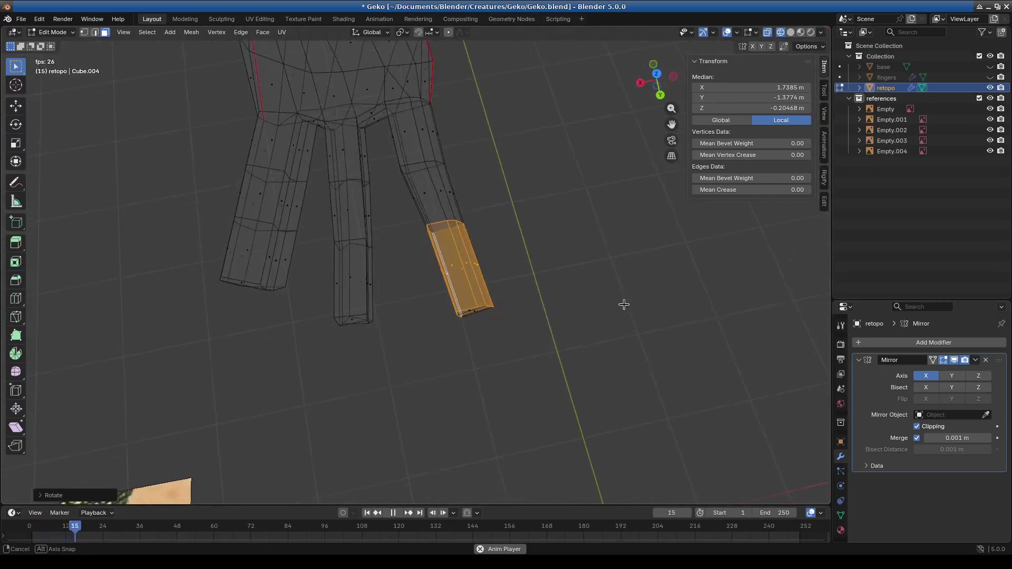
key(r)
mouse_move(534, 240)
alt+middle_down()
mouse_move(576, 244)
mouse_move(611, 218)
mouse_move(558, 240)
mouse_move(442, 174)
mouse_move(490, 253)
mouse_move(527, 346)
mouse_move(454, 305)
mouse_move(339, 330)
mouse_move(332, 283)
alt+middle_up()
key(g)
click(517, 237)
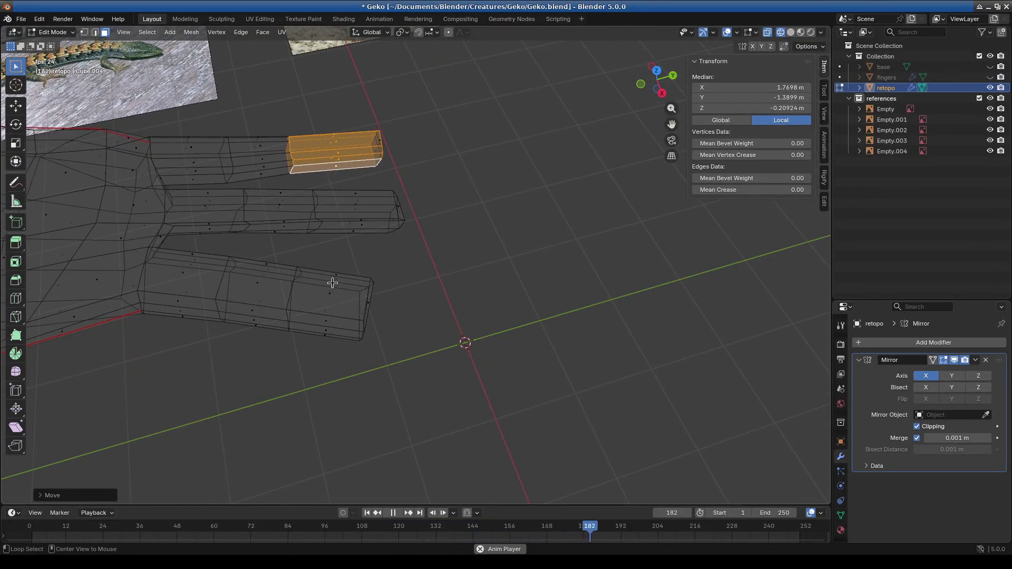
click(439, 306)
mouse_move(436, 300)
middle_down()
mouse_move(344, 262)
mouse_move(381, 239)
middle_up()
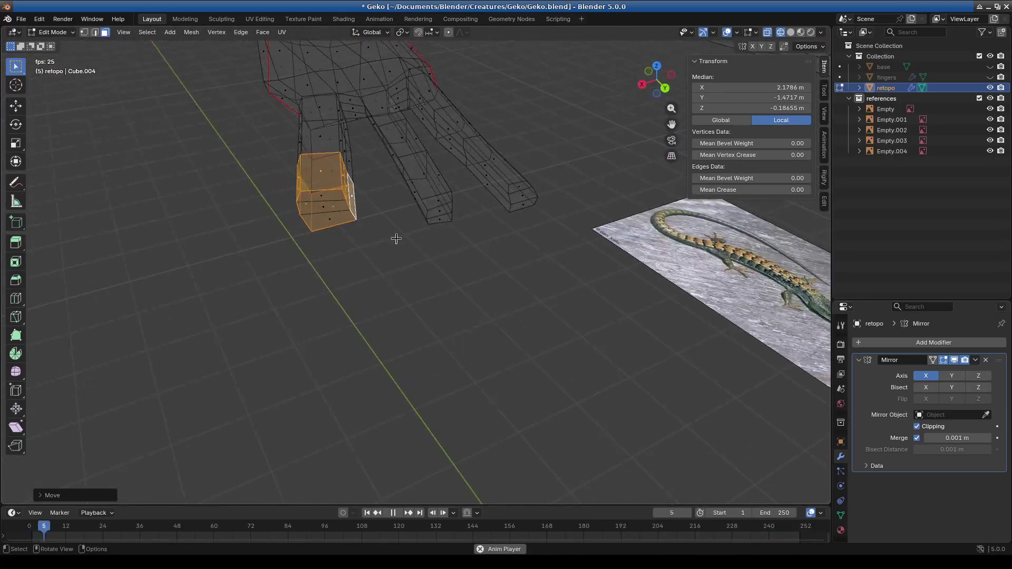
click(447, 235)
mouse_move(447, 234)
middle_down()
mouse_move(384, 216)
mouse_move(339, 242)
mouse_move(384, 224)
mouse_move(413, 255)
mouse_move(305, 299)
mouse_move(380, 247)
mouse_move(504, 242)
mouse_move(285, 308)
mouse_move(228, 302)
mouse_move(554, 271)
mouse_move(464, 305)
mouse_move(484, 247)
mouse_move(461, 140)
middle_up()
click(375, 213)
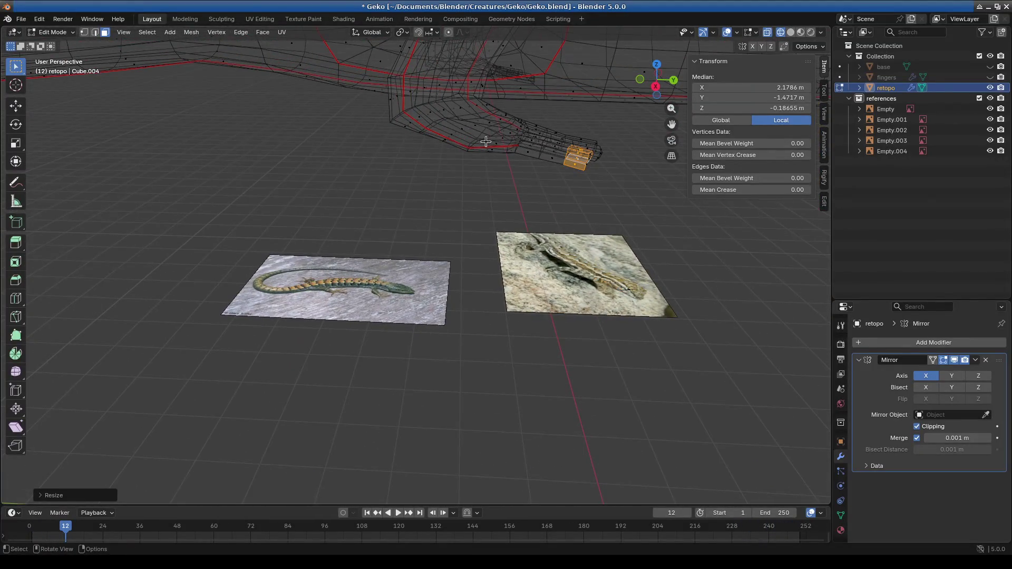
mouse_move(571, 142)
middle_down()
mouse_move(535, 238)
mouse_move(769, 87)
middle_up()
Step: Switch to Solid shading and zoom in on the gecko's hand and extruded fingers
click(791, 32)
mouse_move(527, 211)
middle_down()
mouse_move(446, 255)
mouse_move(475, 248)
middle_up()
mouse_move(401, 263)
middle_down()
mouse_move(356, 304)
mouse_move(350, 274)
mouse_move(348, 305)
mouse_move(344, 275)
mouse_move(269, 314)
mouse_move(411, 296)
mouse_move(388, 280)
middle_up()
scroll(431, 308, down, 5)
scroll(388, 280, up, 4)
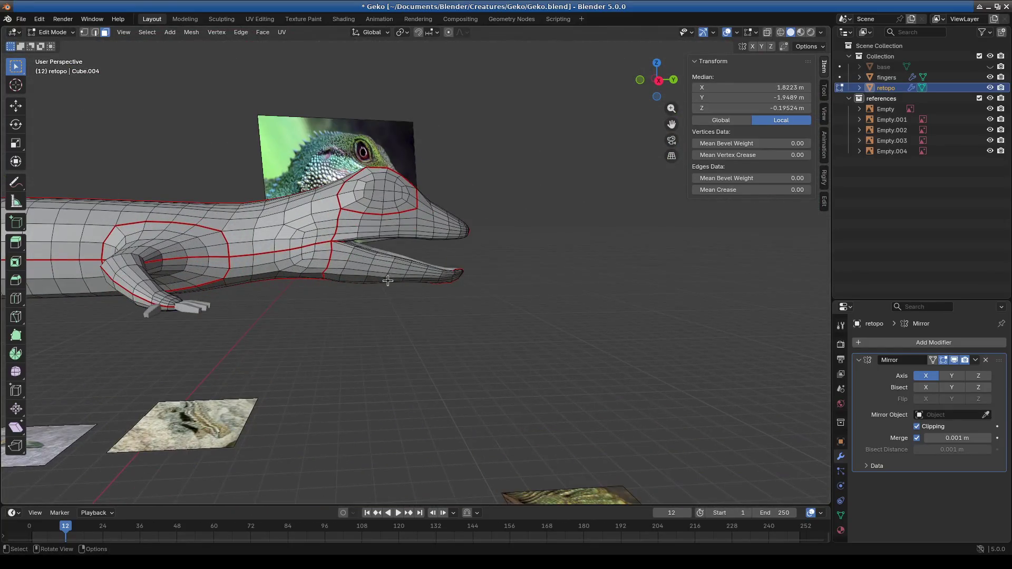
mouse_move(303, 303)
middle_down()
mouse_move(459, 287)
mouse_move(407, 270)
middle_up()
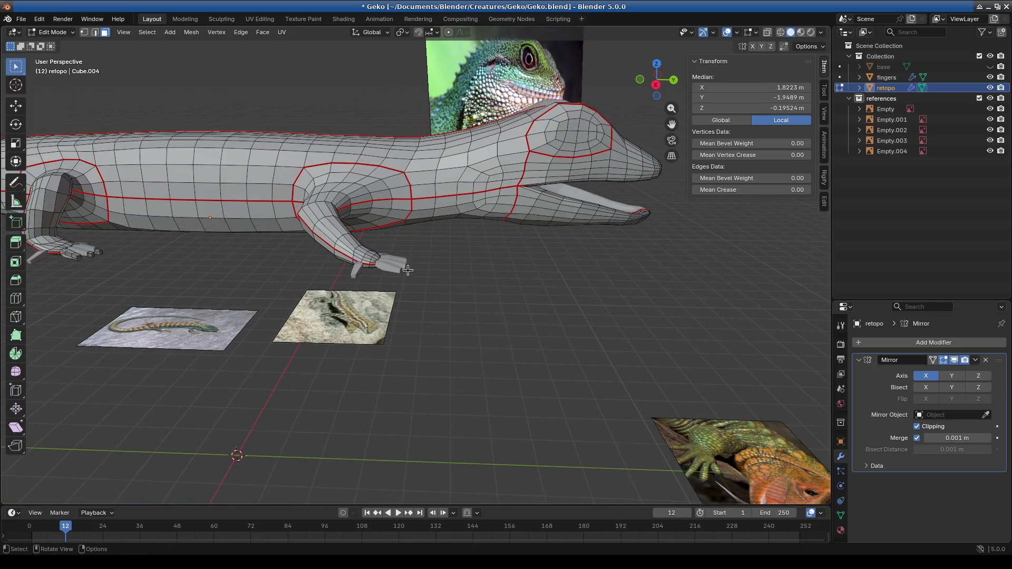
mouse_move(420, 266)
middle_down()
mouse_move(411, 308)
mouse_move(440, 315)
middle_up()
scroll(493, 254, up, 8)
mouse_move(493, 253)
middle_down()
mouse_move(432, 196)
mouse_move(464, 239)
mouse_move(413, 223)
mouse_move(532, 285)
mouse_move(502, 287)
middle_up()
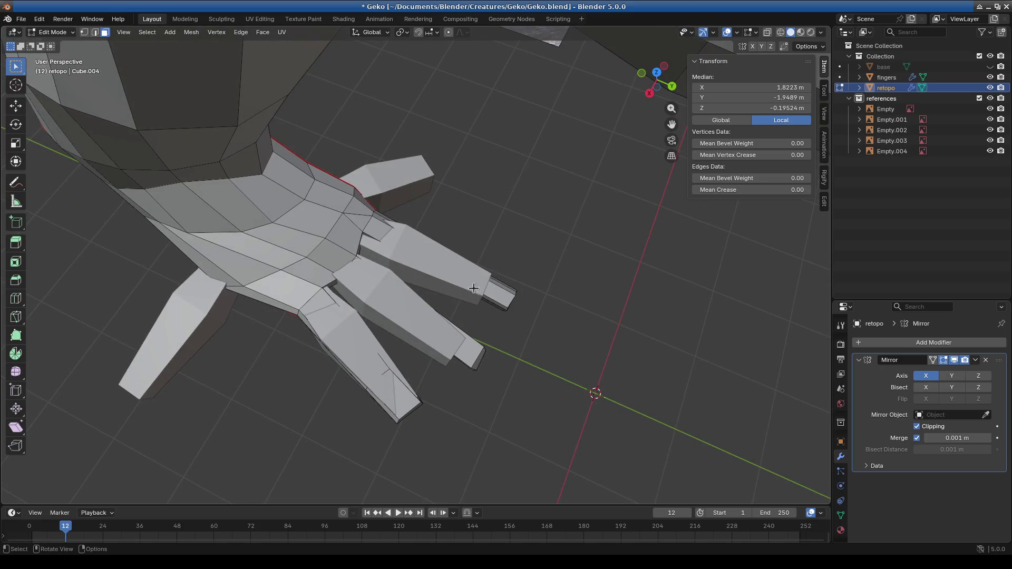
Step: Add a new edge loop across the gecko's palm
mouse_move(423, 283)
middle_down()
mouse_move(464, 282)
mouse_move(458, 293)
mouse_move(504, 235)
mouse_move(416, 220)
middle_up()
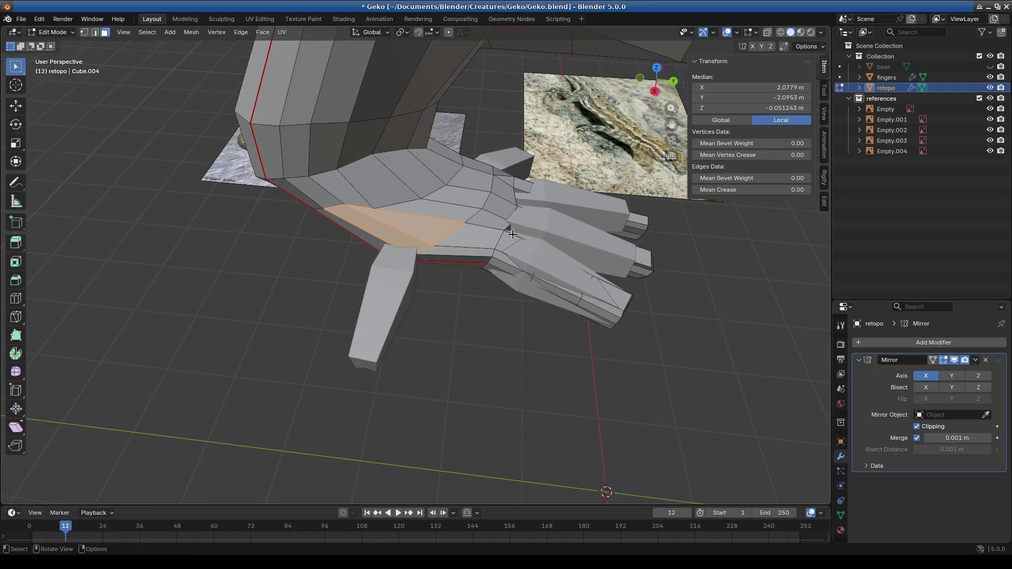
scroll(513, 234, up, 5)
mouse_move(501, 303)
middle_down()
mouse_move(549, 233)
mouse_move(482, 310)
mouse_move(442, 328)
middle_up()
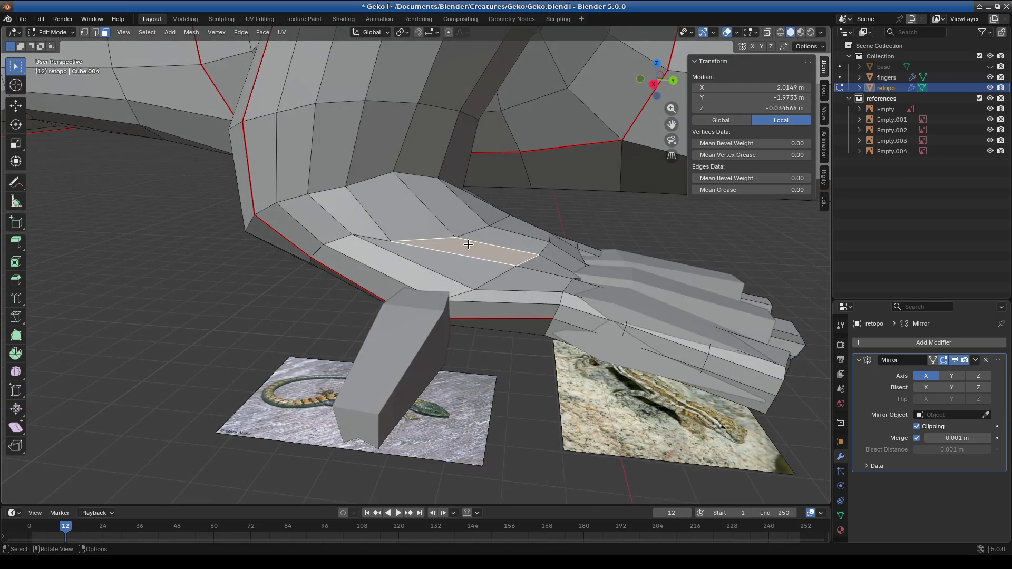
middle_drag(326, 250, 47, 236)
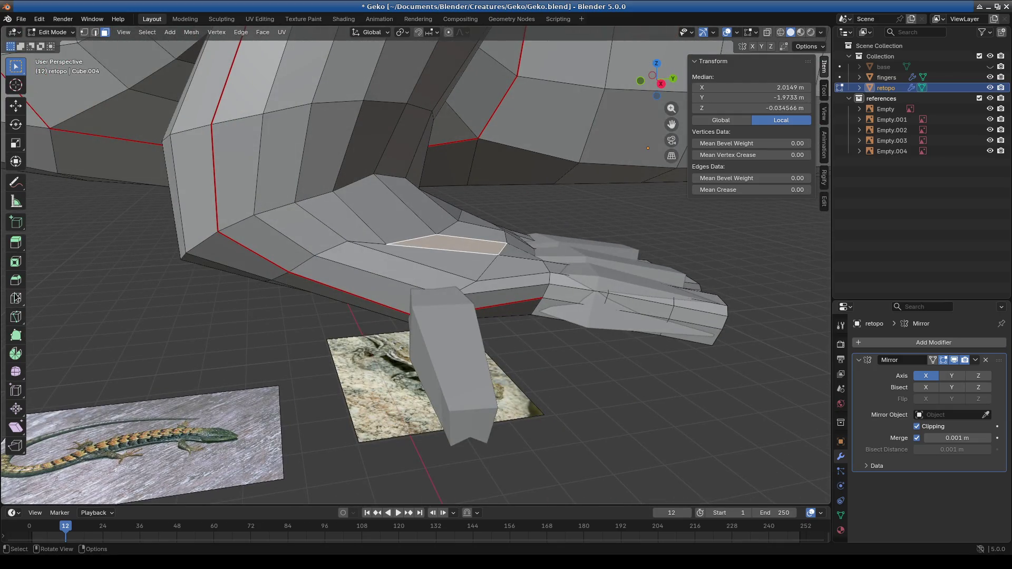
click(416, 235)
mouse_move(417, 235)
middle_down()
mouse_move(378, 316)
mouse_move(361, 248)
mouse_move(364, 259)
mouse_move(421, 280)
middle_up()
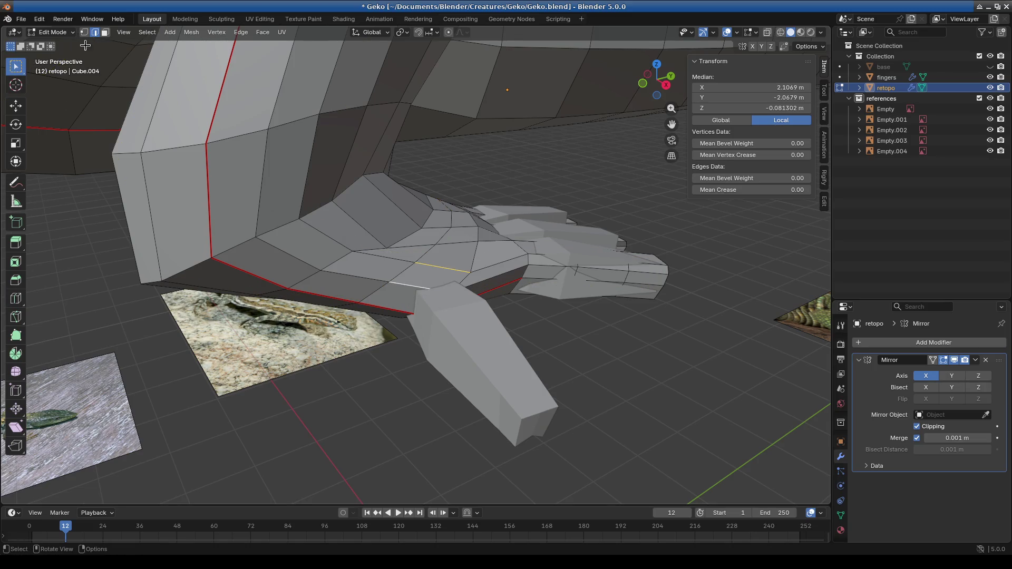
Step: Rotate and scale a palm face to reshape it
key(3)
click(417, 277)
mouse_move(417, 276)
middle_down()
mouse_move(514, 280)
mouse_move(481, 275)
middle_up()
key(r)
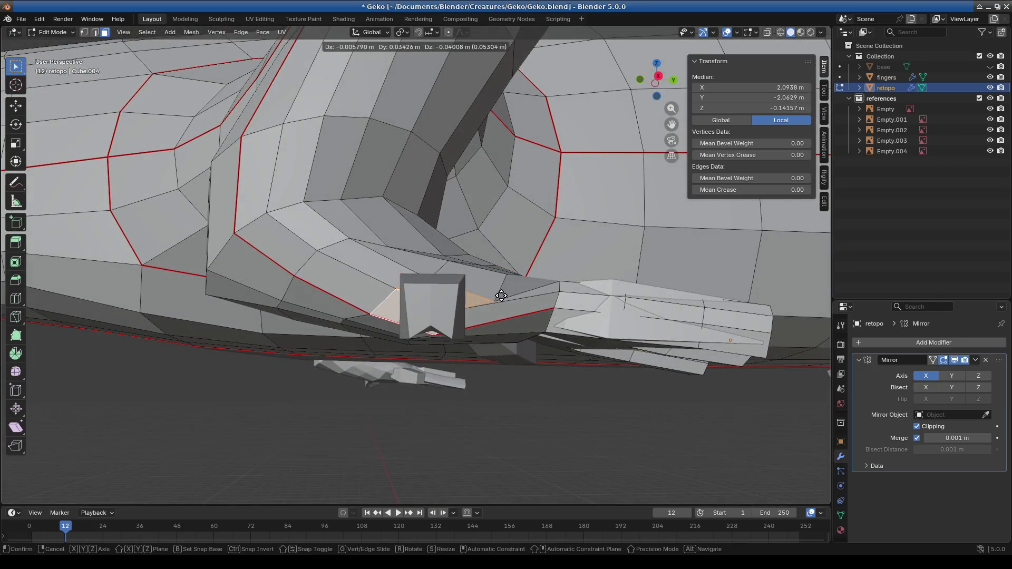
click(594, 226)
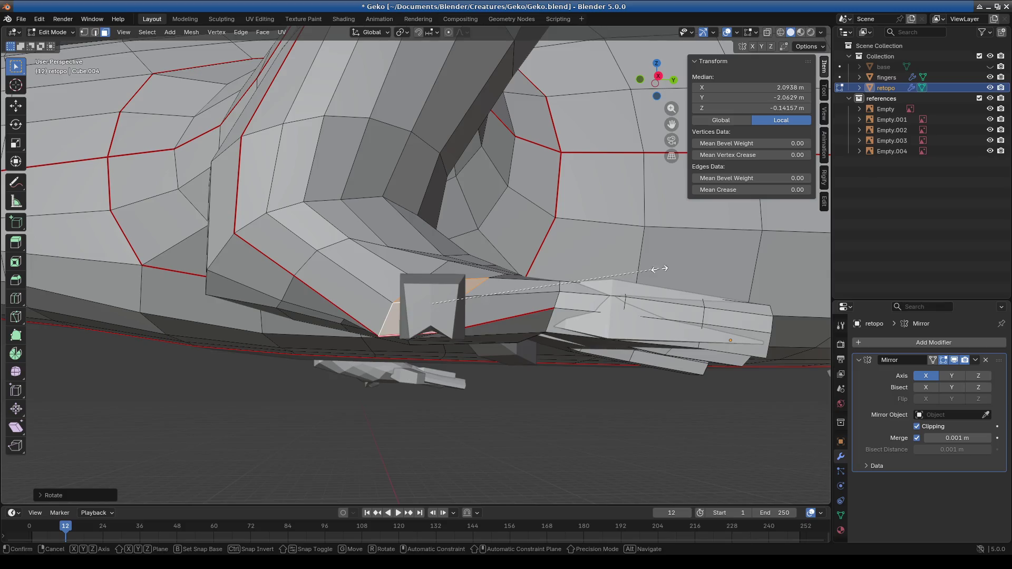
click(632, 259)
mouse_move(633, 259)
middle_down()
mouse_move(463, 282)
mouse_move(525, 283)
middle_up()
Step: Shift a palm vertex slightly left into a new position
click(483, 282)
drag(483, 282, 471, 284)
key(g)
click(460, 310)
mouse_move(460, 310)
middle_down()
mouse_move(390, 339)
mouse_move(397, 330)
middle_up()
click(471, 333)
Step: Reposition the remaining palm vertices at the side finger's base
drag(397, 330, 398, 294)
click(412, 308)
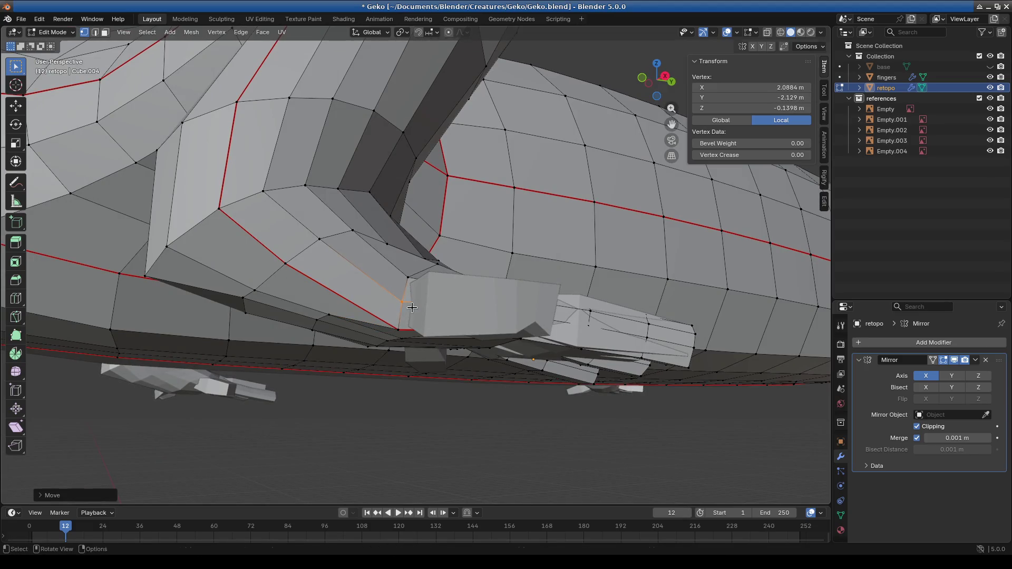
middle_drag(412, 308, 387, 360)
key(g)
click(477, 368)
mouse_move(477, 367)
middle_down()
mouse_move(495, 382)
mouse_move(484, 359)
middle_up()
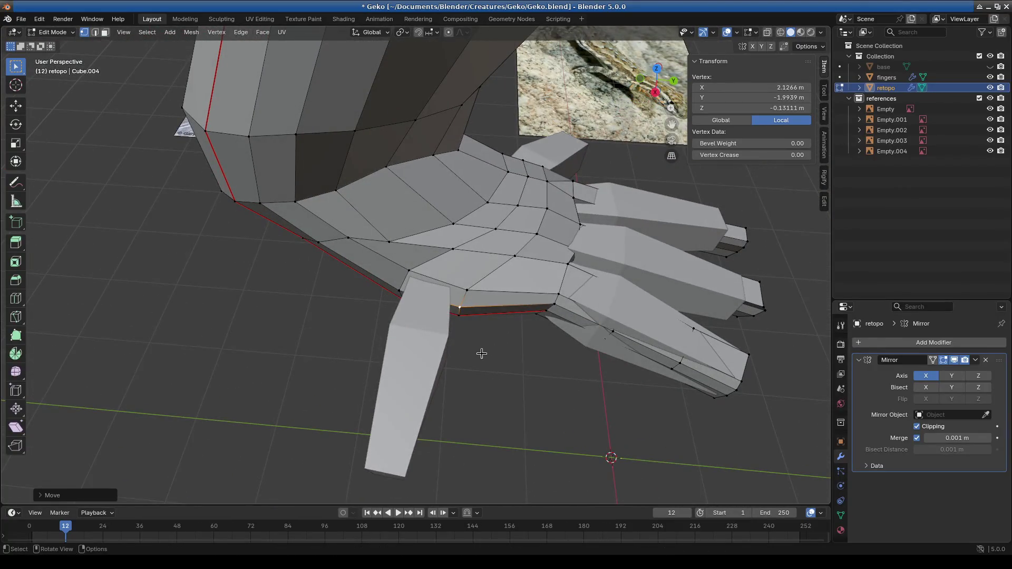
drag(483, 296, 477, 292)
key(g)
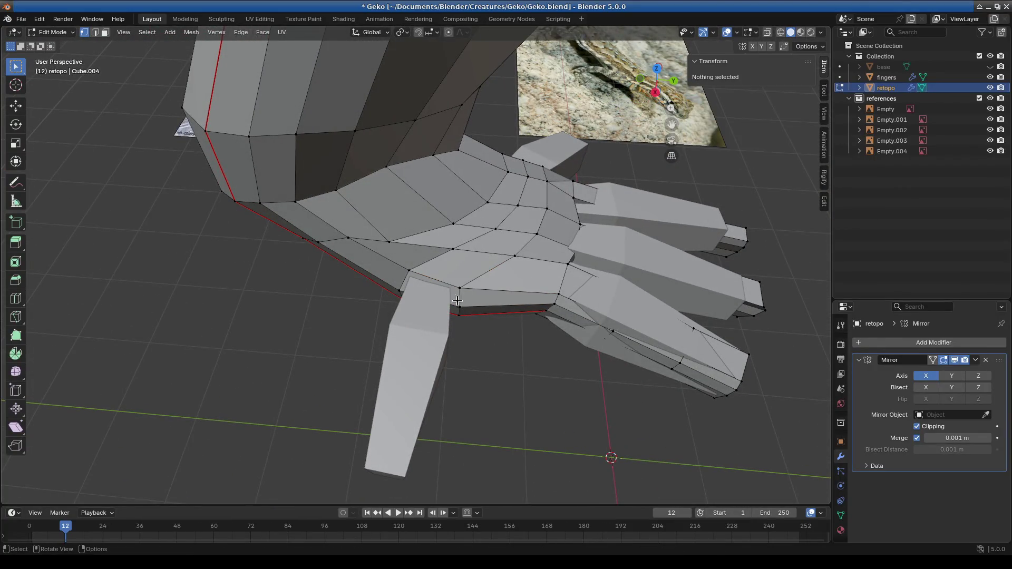
click(468, 308)
mouse_move(468, 308)
middle_down()
mouse_move(549, 283)
mouse_move(446, 291)
middle_up()
Step: Select the palm-edge face that will become the new finger
click(105, 33)
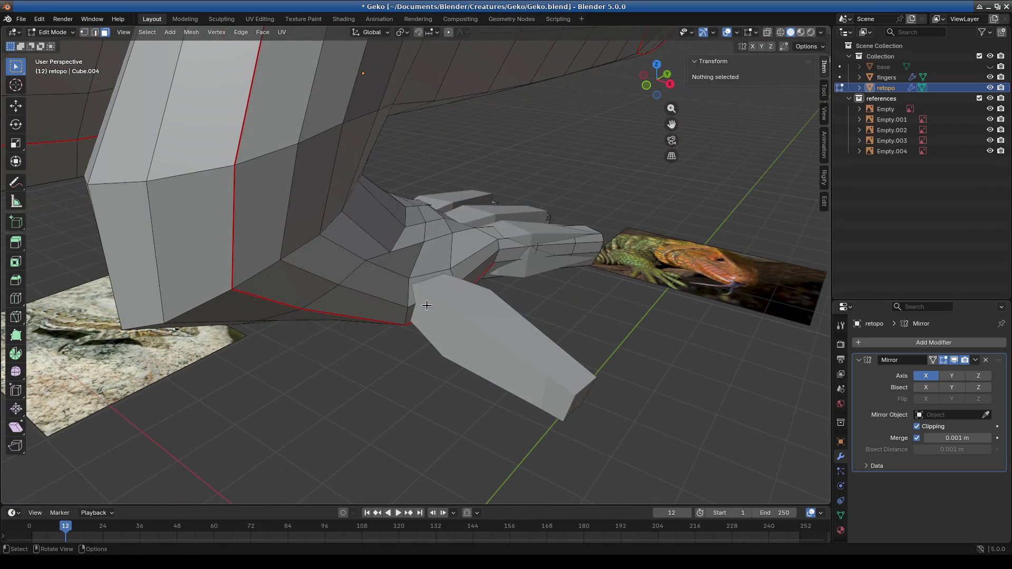
shift+click(430, 313)
mouse_move(431, 313)
middle_down()
mouse_move(488, 362)
mouse_move(499, 316)
mouse_move(374, 289)
mouse_move(385, 288)
middle_up()
Step: Extrude the palm-edge face into three finger segments
key(e)
right_click(380, 286)
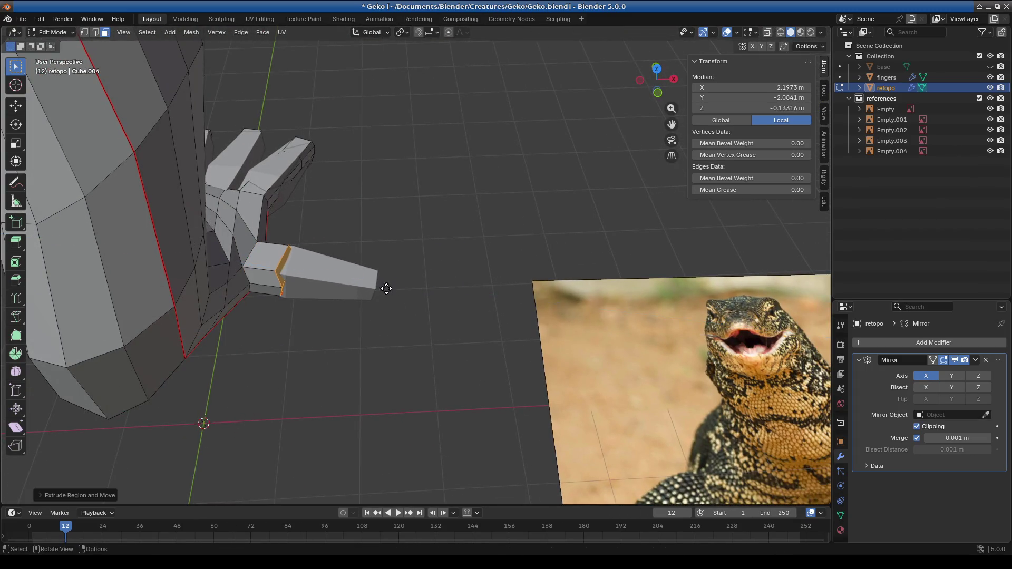
key(e)
click(432, 296)
key(e)
click(459, 304)
mouse_move(459, 305)
middle_down()
mouse_move(481, 240)
mouse_move(434, 250)
middle_up()
Step: In wireframe, raise the fingertip and bend the last two segments about 14°
click(783, 33)
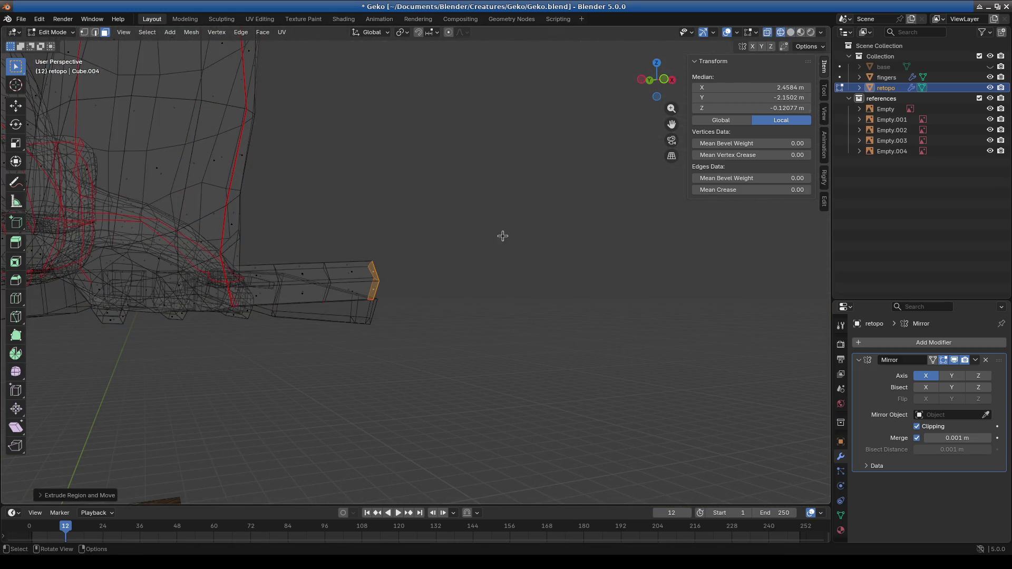
key(g)
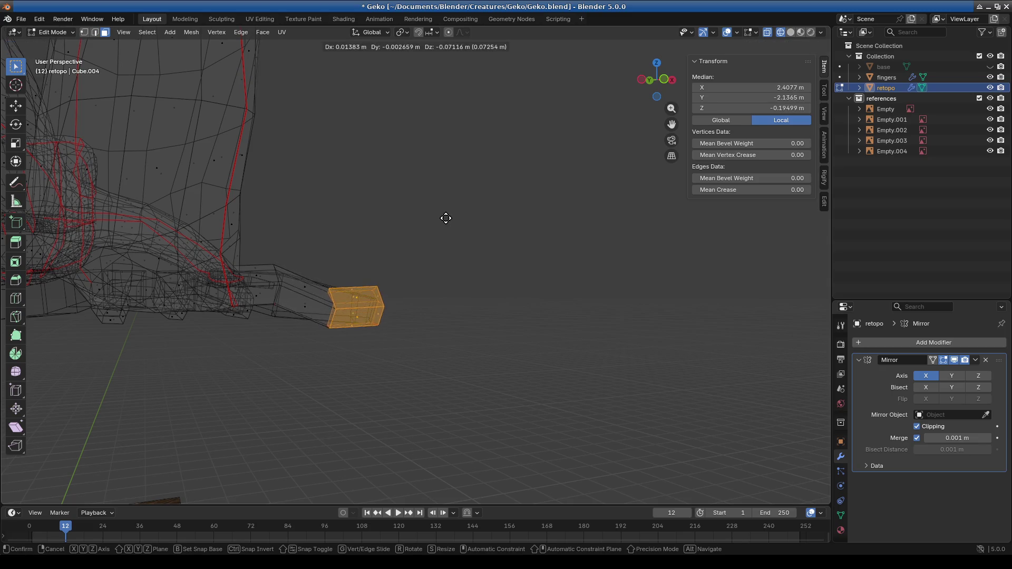
click(410, 216)
shift+click(267, 257)
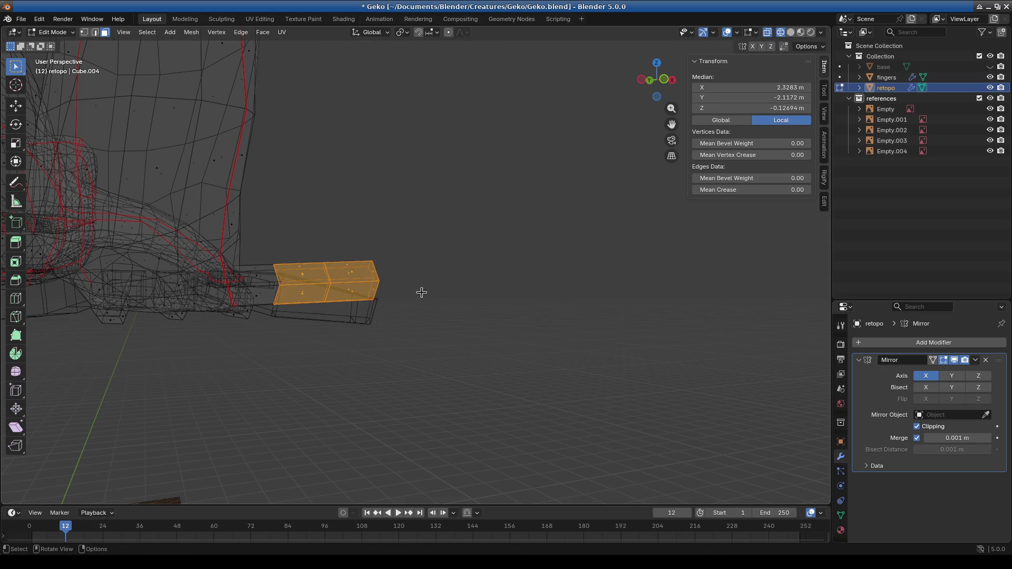
key(g)
click(447, 229)
key(r)
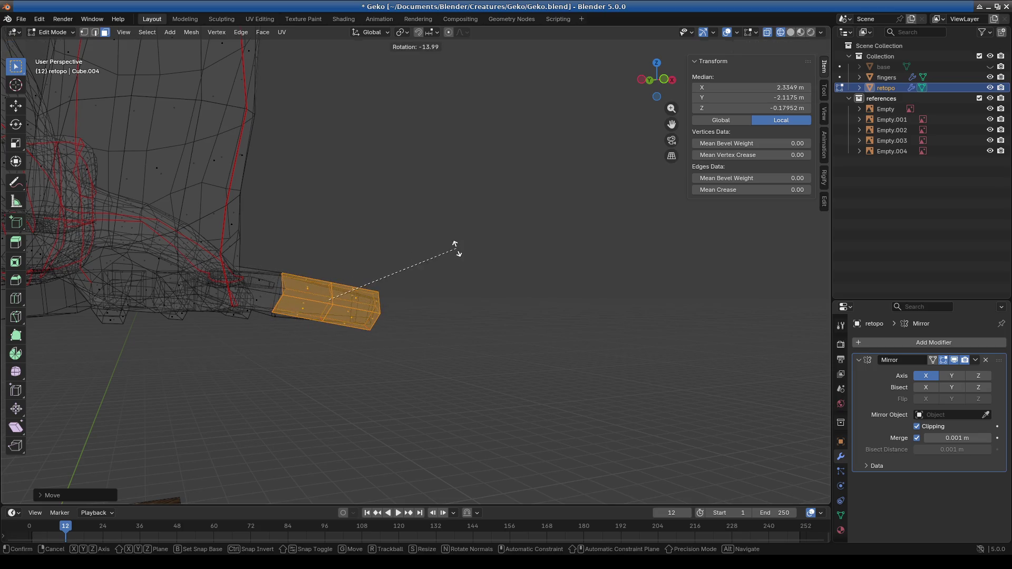
Step: Reposition the end segments and shrink the tip face to taper the finger
mouse_move(455, 244)
middle_down()
mouse_move(337, 348)
mouse_move(463, 264)
mouse_move(411, 310)
mouse_move(466, 233)
middle_up()
key(g)
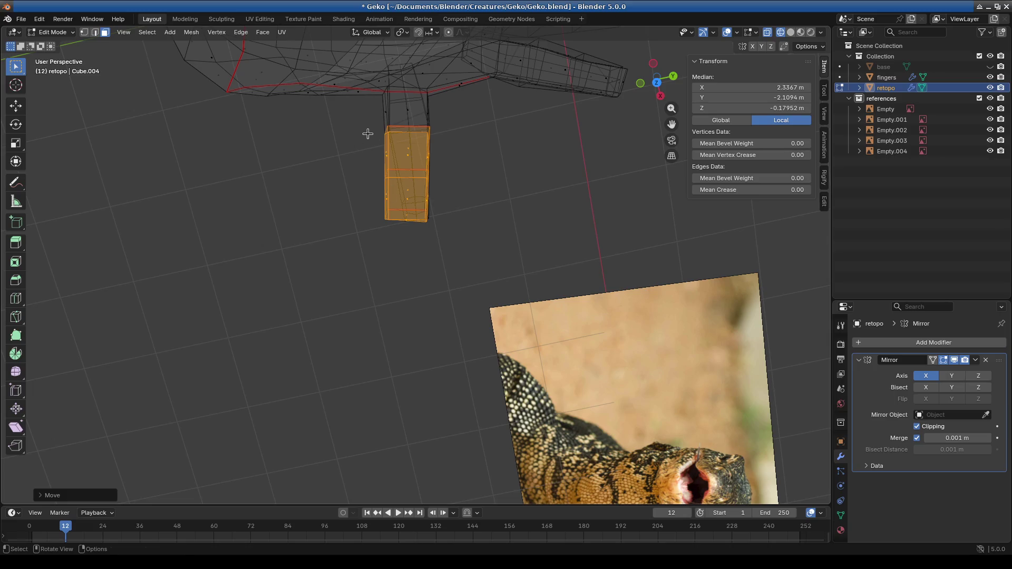
click(415, 156)
click(572, 172)
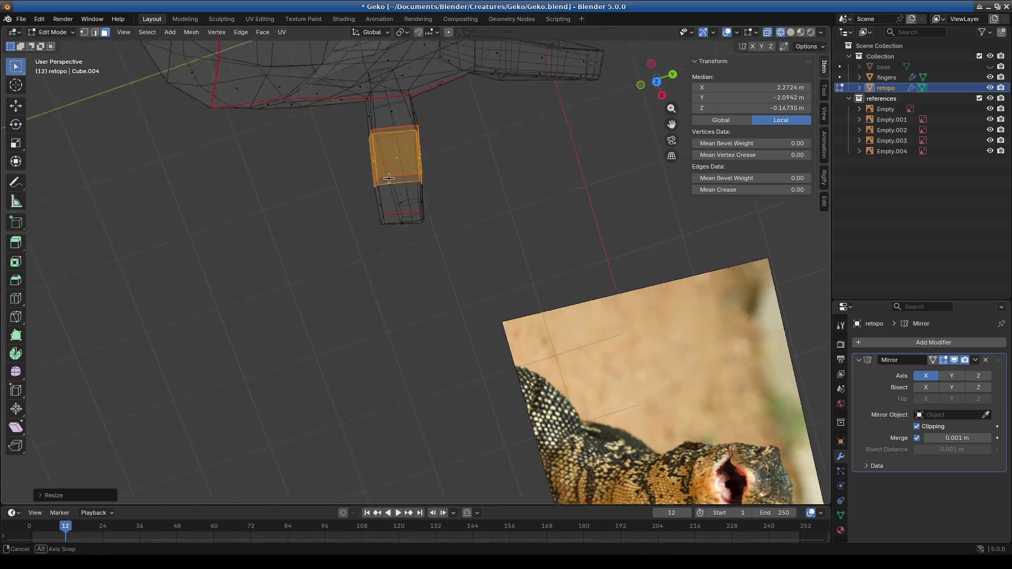